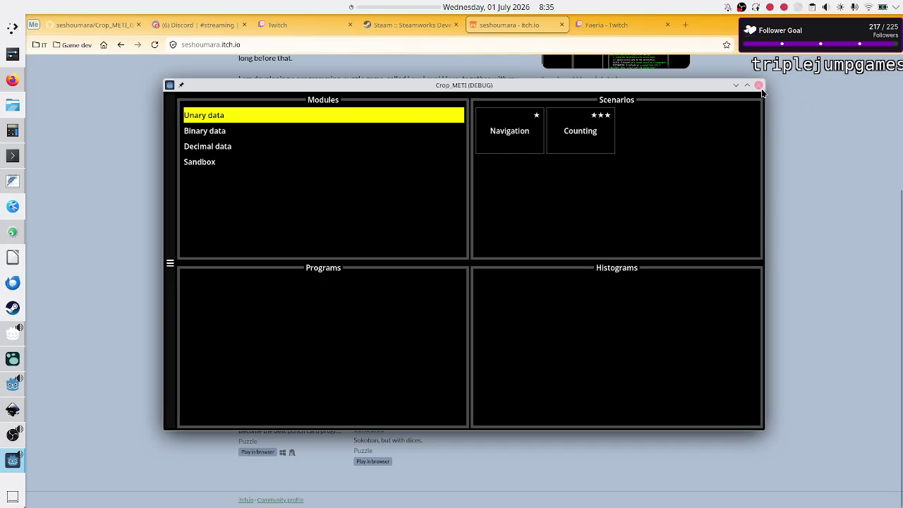
Close the Crop METI debug game window and open a new browser tab
{"action": "left_click", "coordinate": [758, 84]}
{"action": "left_click", "coordinate": [685, 25]}
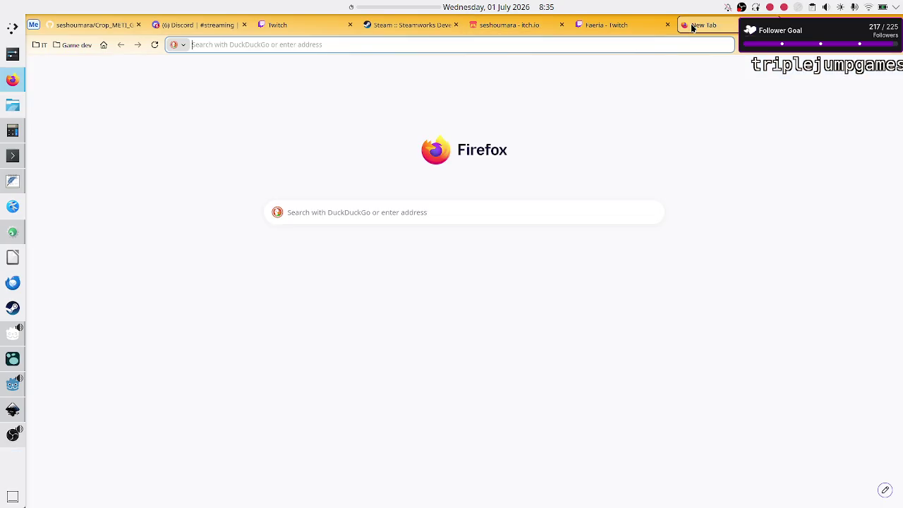
{"action": "left_click", "coordinate": [466, 213]}
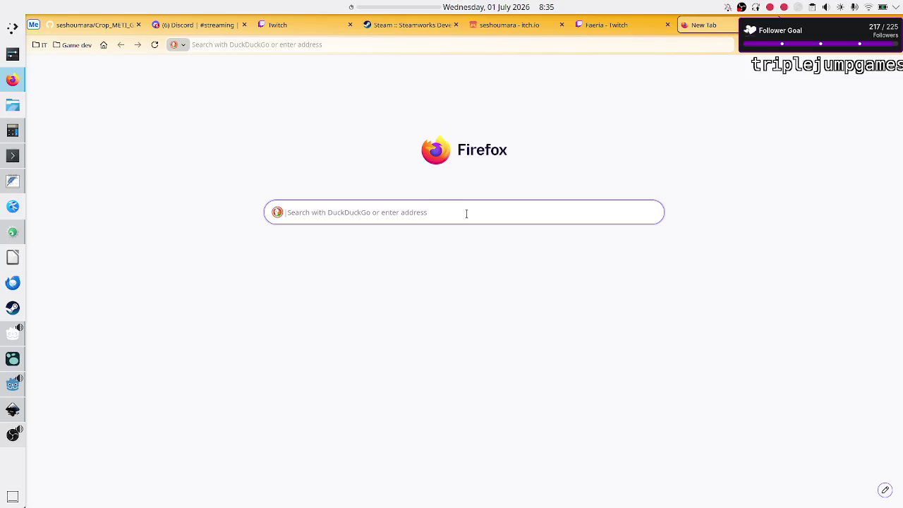
Search the web for 'software versioning is beta farther along than alpha'
{"action": "type", "text": "wu"}
{"action": "key", "text": "BackSpace"}
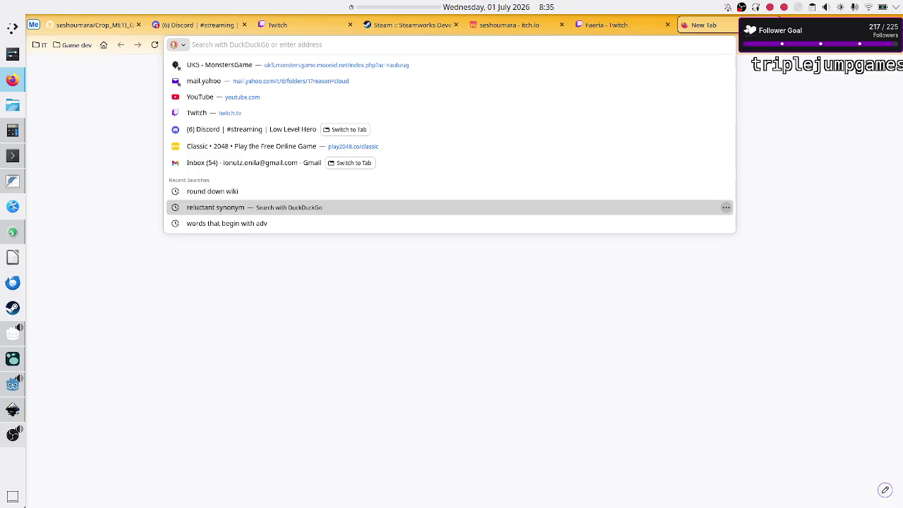
{"action": "type", "text": "software versioning"}
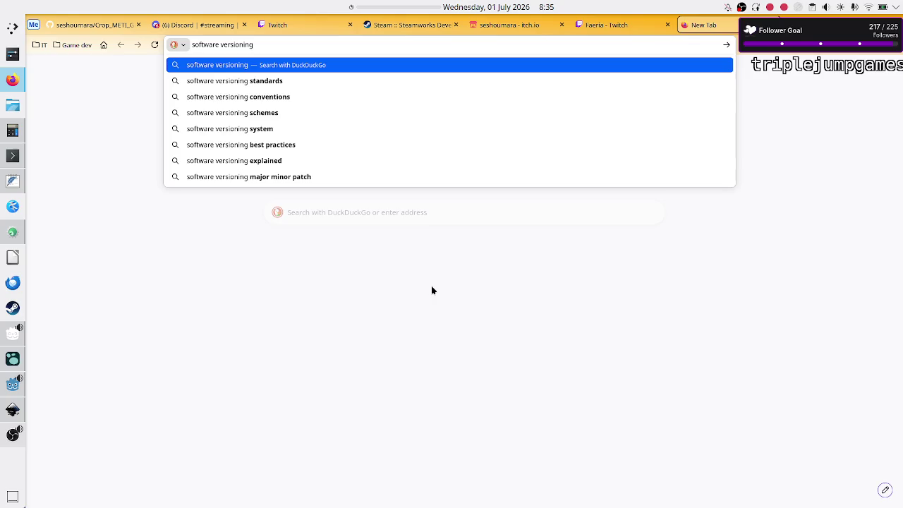
{"action": "type", "text": " is beta "}
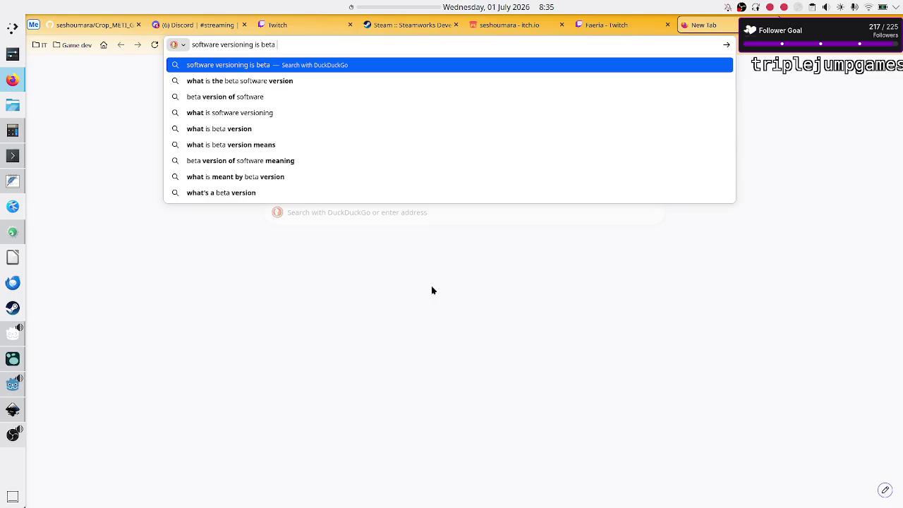
{"action": "type", "text": "farther along than "}
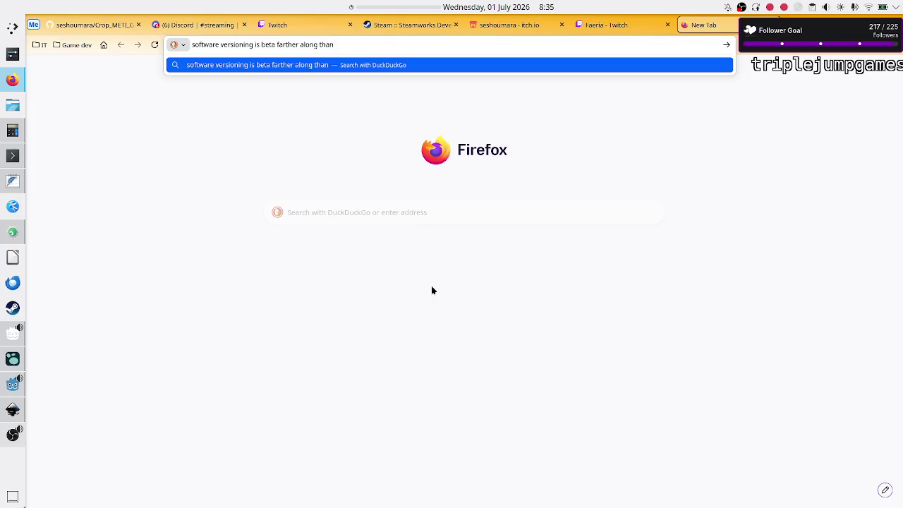
{"action": "type", "text": "alpha"}
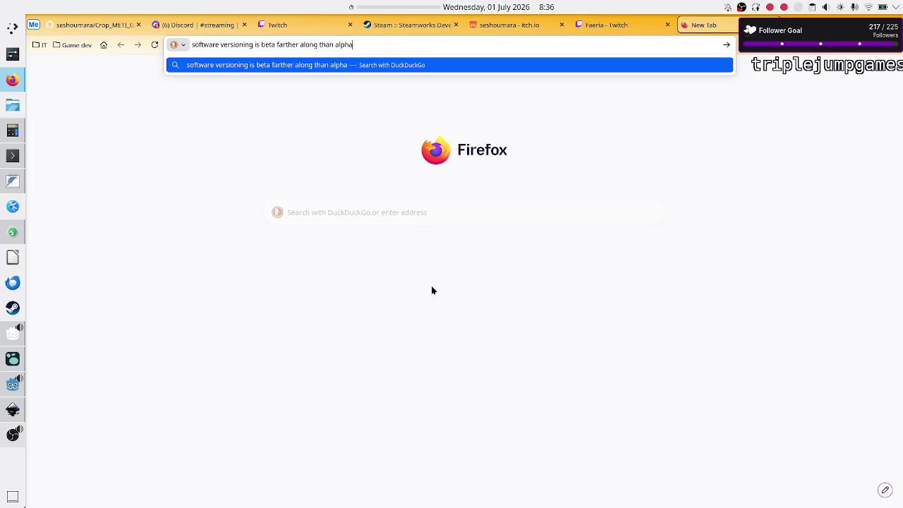
{"action": "key", "text": "Return"}
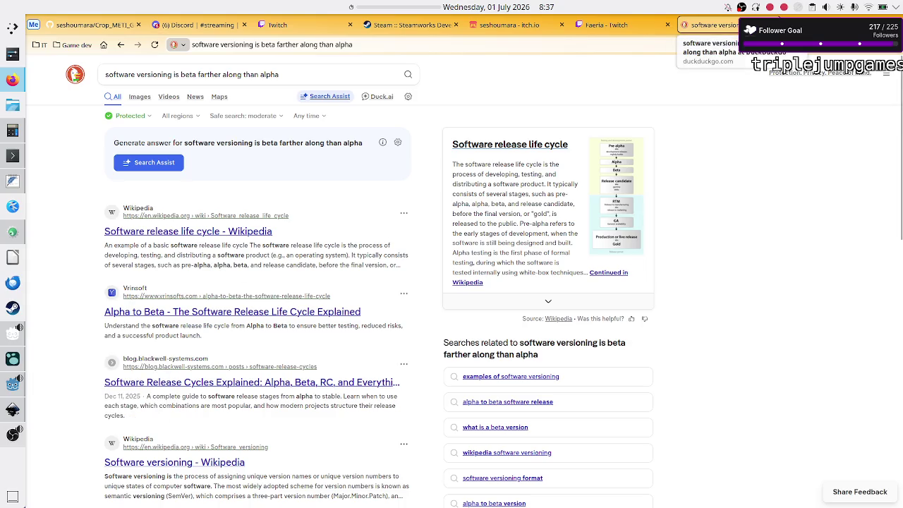
Close the DuckDuckGo results tab after reading the alpha-before-beta release life cycle summary
{"action": "middle_click", "coordinate": [709, 25]}
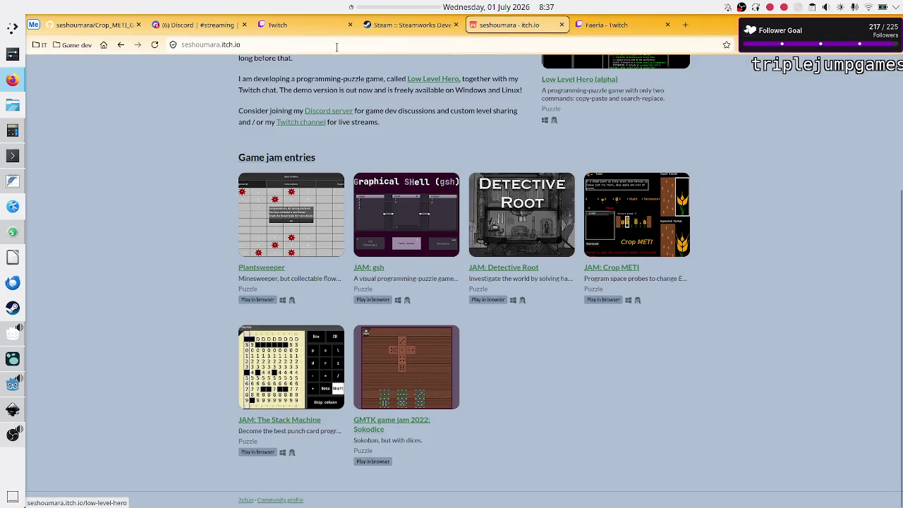
View the Discord #streaming schedule, then bring the Godot editor to the front
{"action": "left_click", "coordinate": [208, 23]}
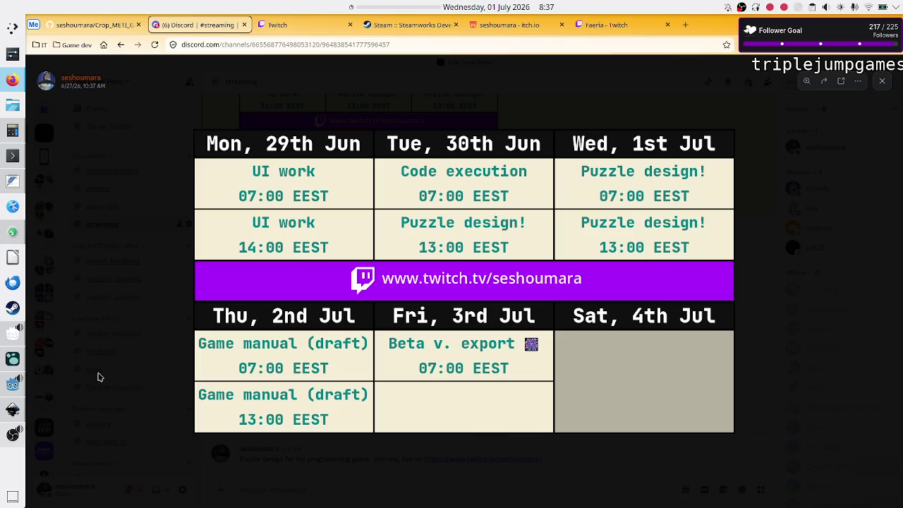
{"action": "mouse_move", "coordinate": [13, 385]}
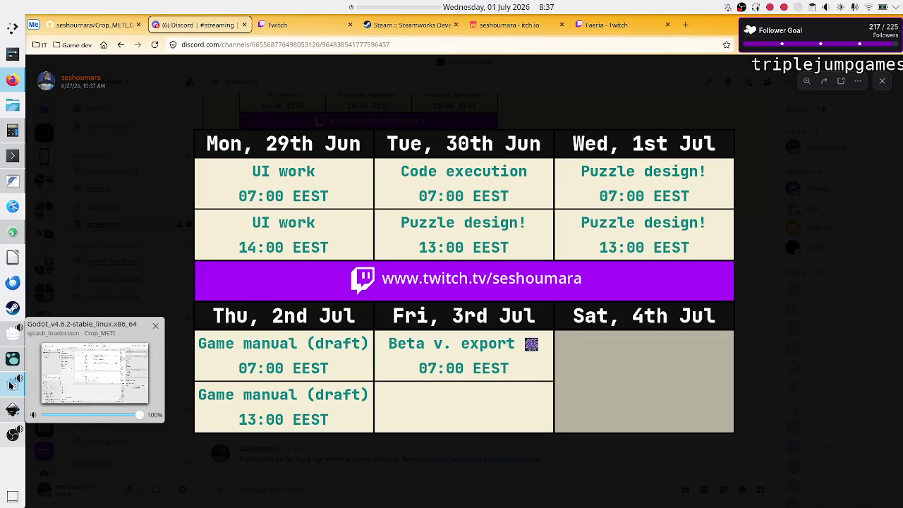
{"action": "left_click", "coordinate": [10, 384]}
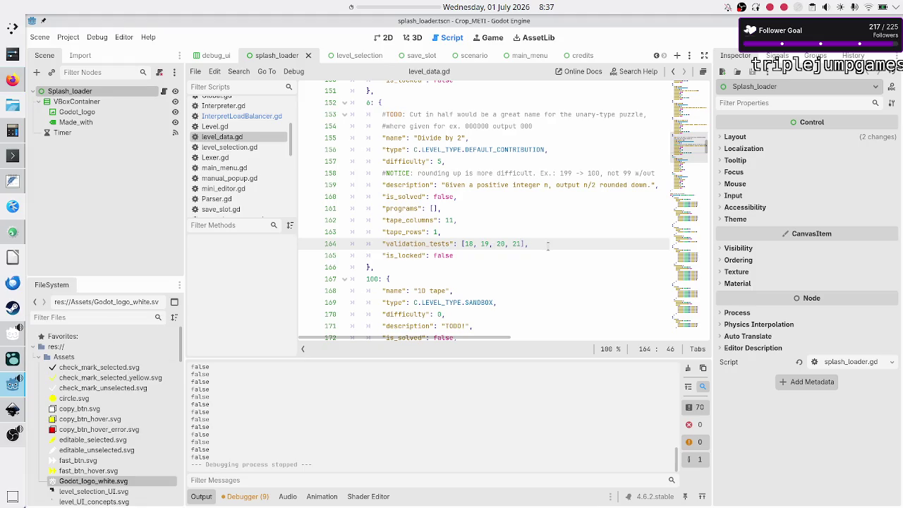
Review the Divide by 2 level's tape_columns 11, tape_rows 1 and validation_tests [18, 19, 20, 21], briefly using the calculator
{"action": "key", "text": "Up"}
{"action": "key", "text": "Up"}
{"action": "key", "text": "Down"}
{"action": "key", "text": "Up"}
{"action": "key", "text": "Home"}
{"action": "key", "text": "Down"}
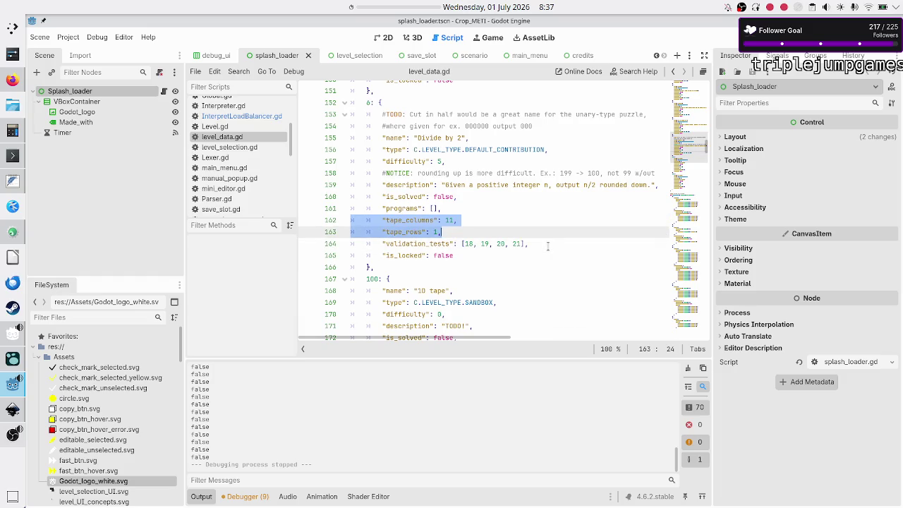
{"action": "key", "text": "Down"}
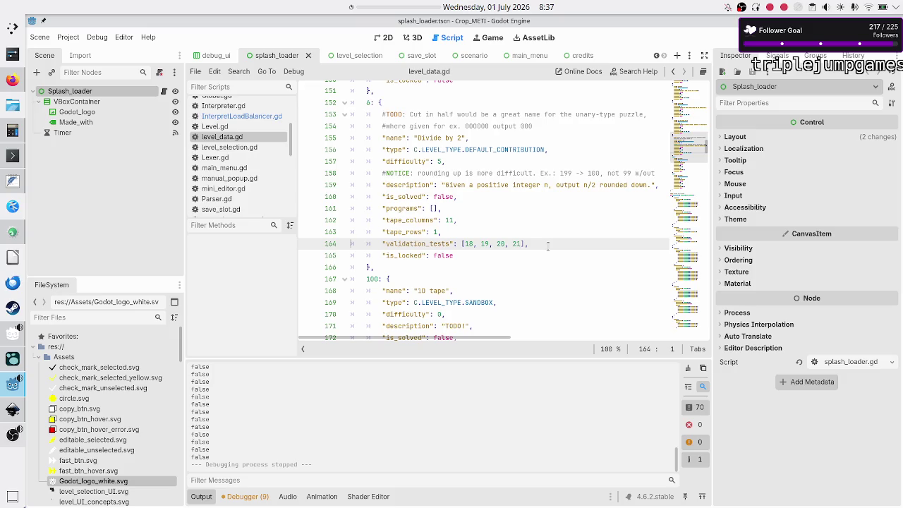
{"action": "key", "text": "Down"}
{"action": "key", "text": "Down"}
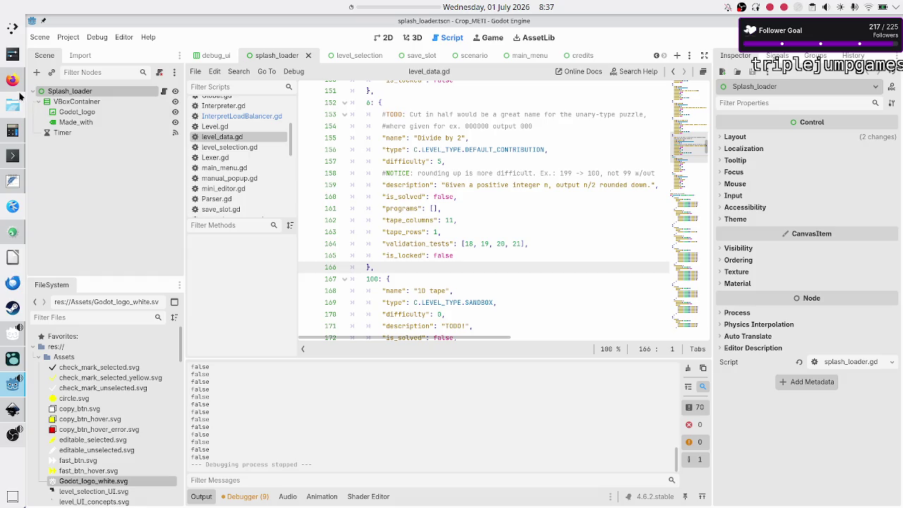
{"action": "left_click", "coordinate": [13, 130]}
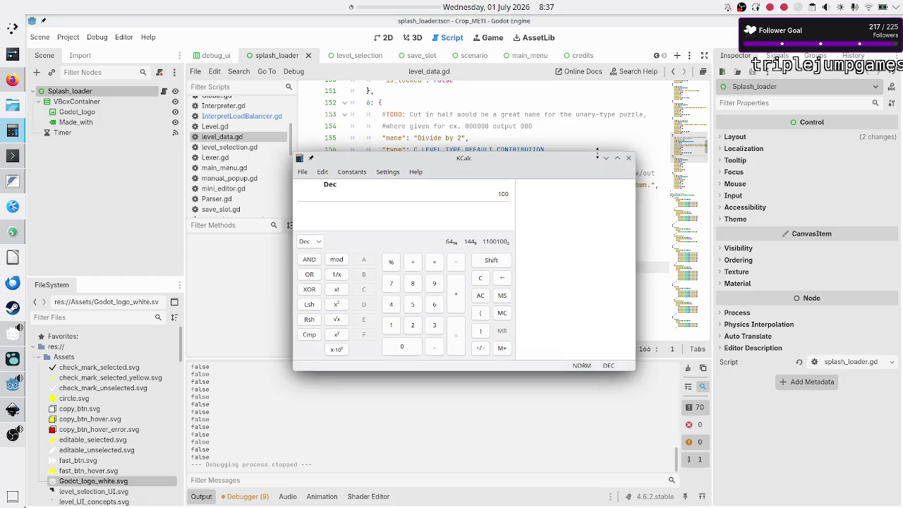
{"action": "left_click", "coordinate": [628, 157]}
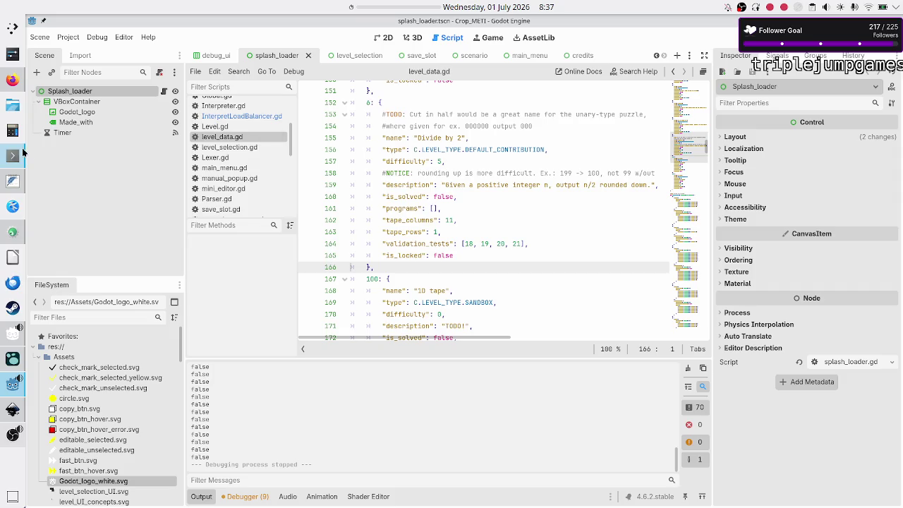
Return to the Discord stream schedule, then launch a new blank Writer document
{"action": "left_click", "coordinate": [12, 79]}
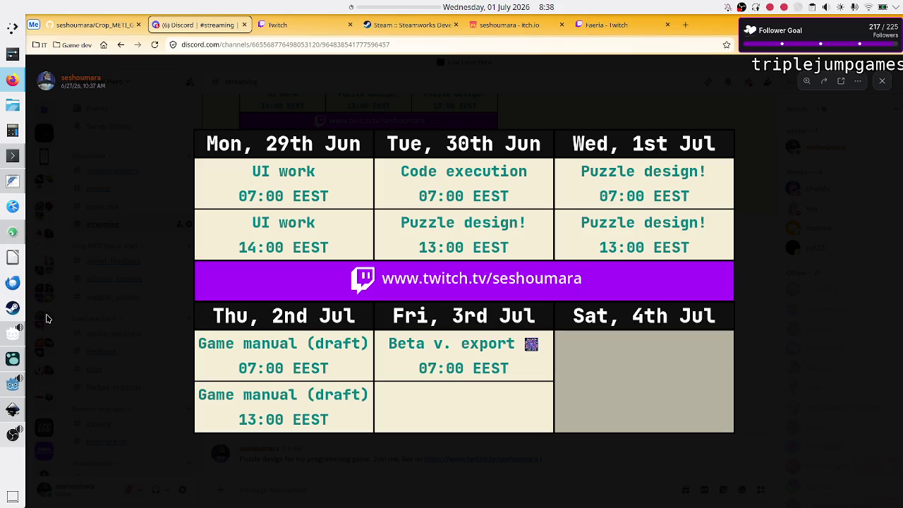
{"action": "right_click", "coordinate": [17, 261]}
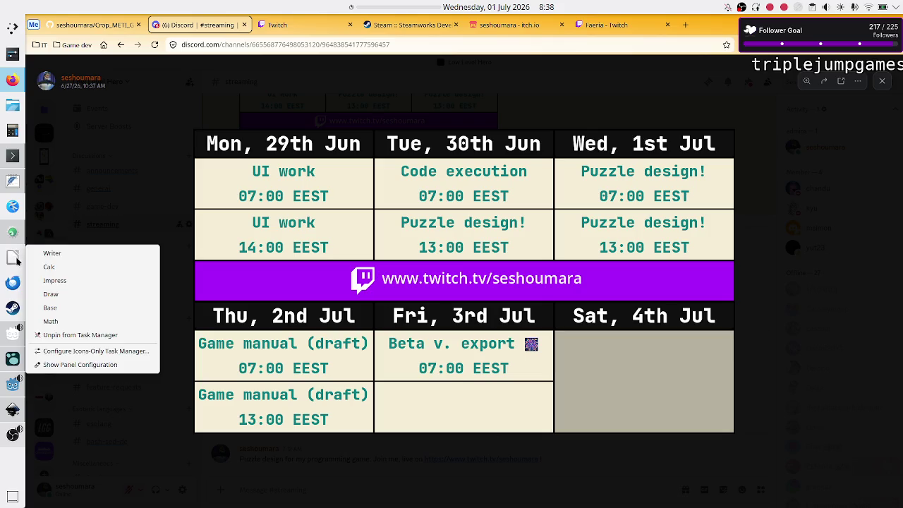
{"action": "left_click", "coordinate": [68, 253]}
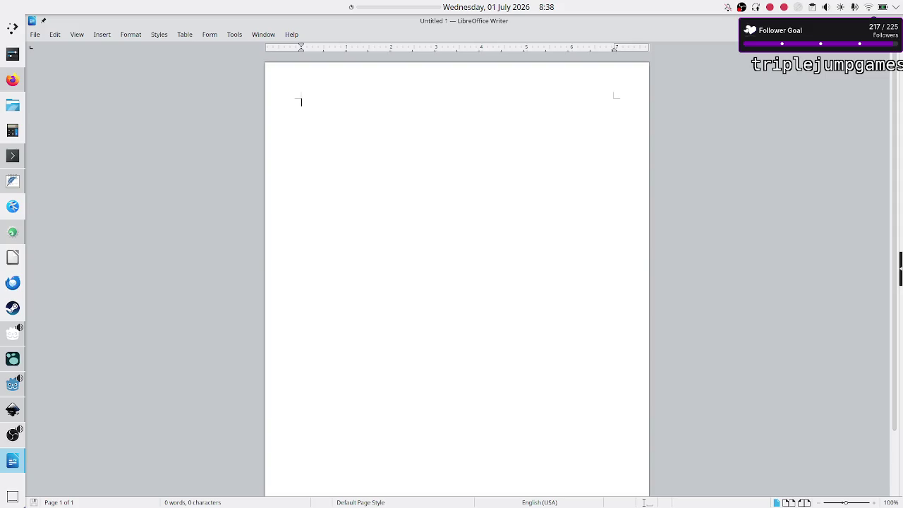
{"action": "left_click", "coordinate": [13, 460]}
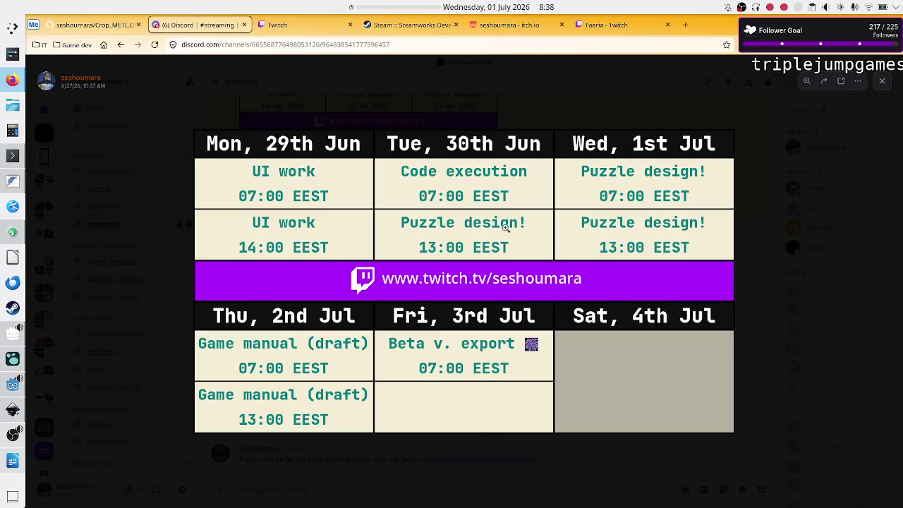
{"action": "left_click", "coordinate": [10, 387]}
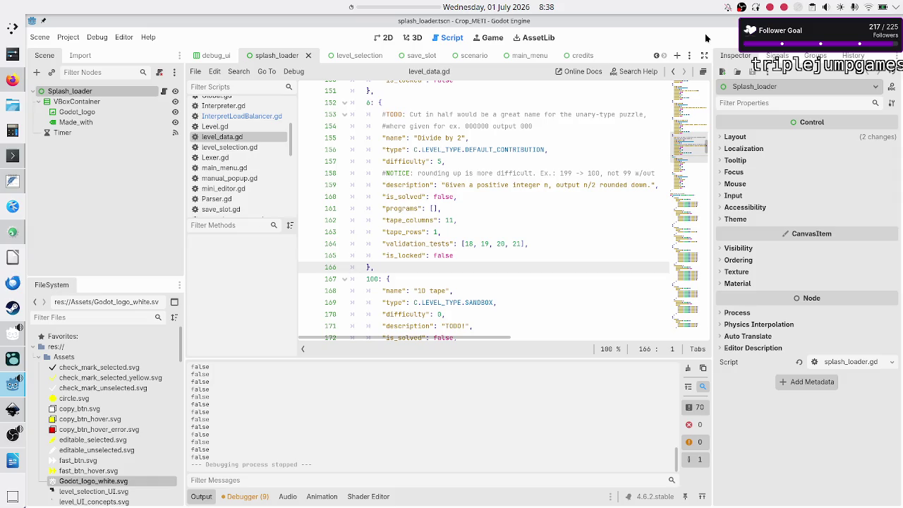
{"action": "left_click", "coordinate": [2, 460]}
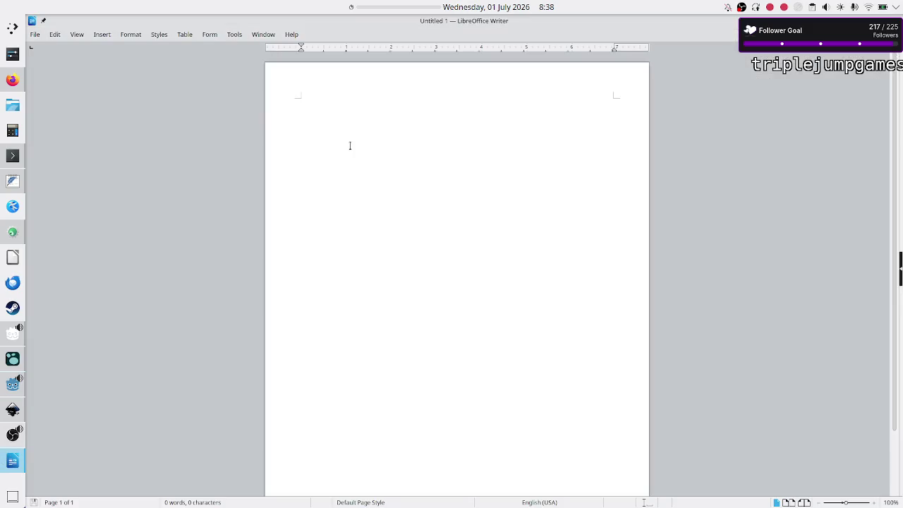
Type 'MVP for the manual in beta version:' with an indented 'scrapped for a zine in the demo/release' line
{"action": "type", "text": "MV"}
{"action": "type", "text": "P for the manual in beta version"}
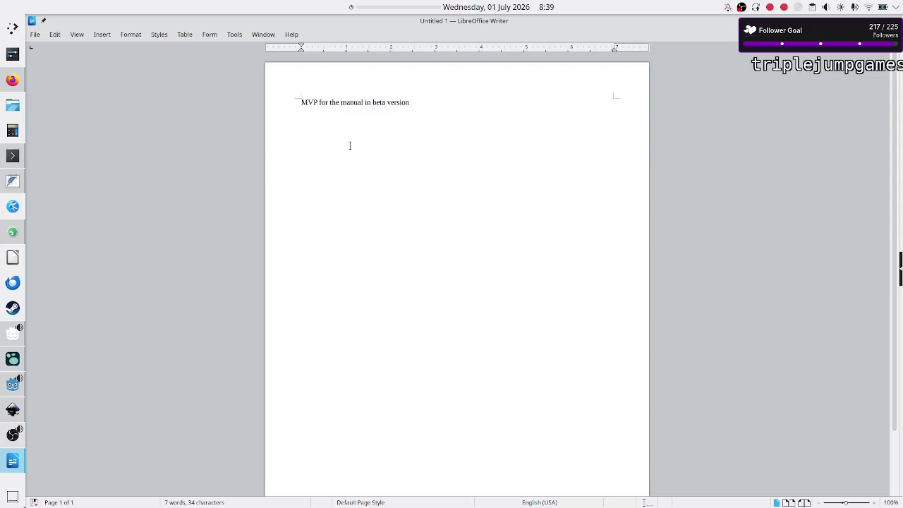
{"action": "type", "text": ":"}
{"action": "key", "text": "Return"}
{"action": "key", "text": "Tab"}
{"action": "type", "text": "scrapped for a zine in the demo/release"}
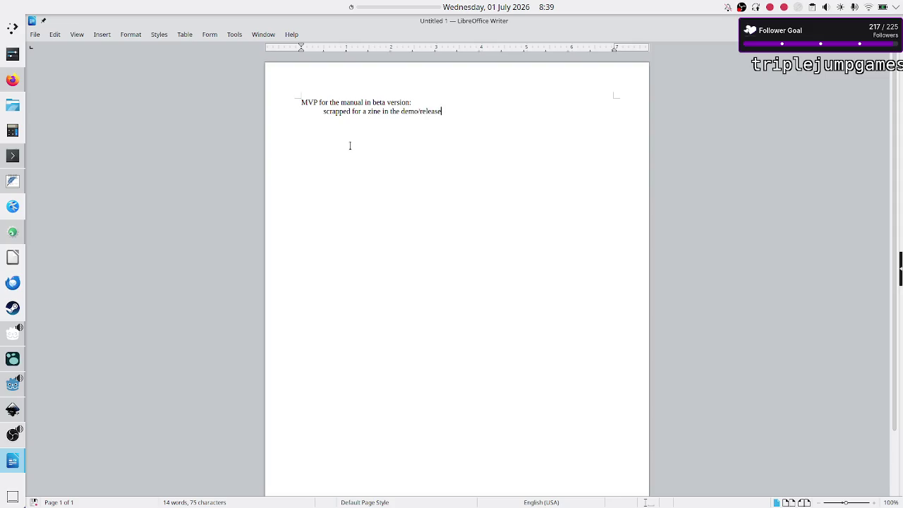
Restore the scrapped line's indent and add an empty line below it
{"action": "key", "text": "Return"}
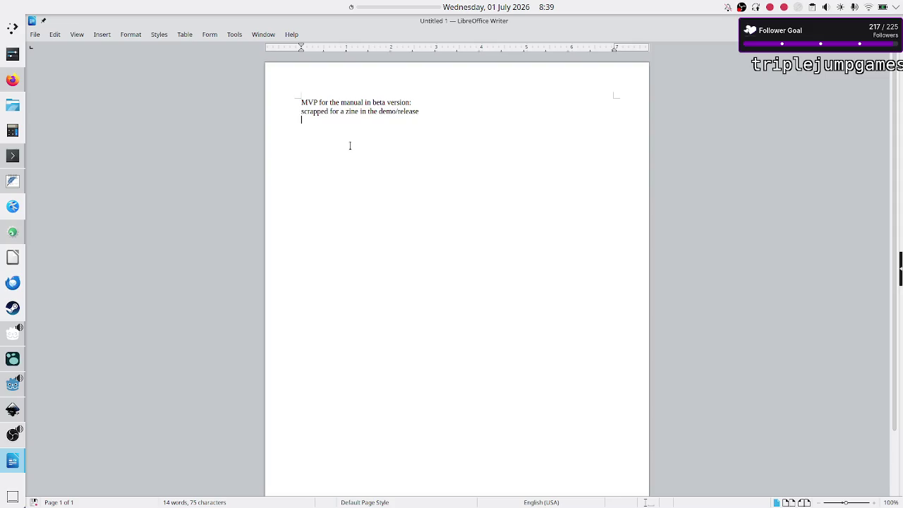
{"action": "key", "text": "ctrl+z"}
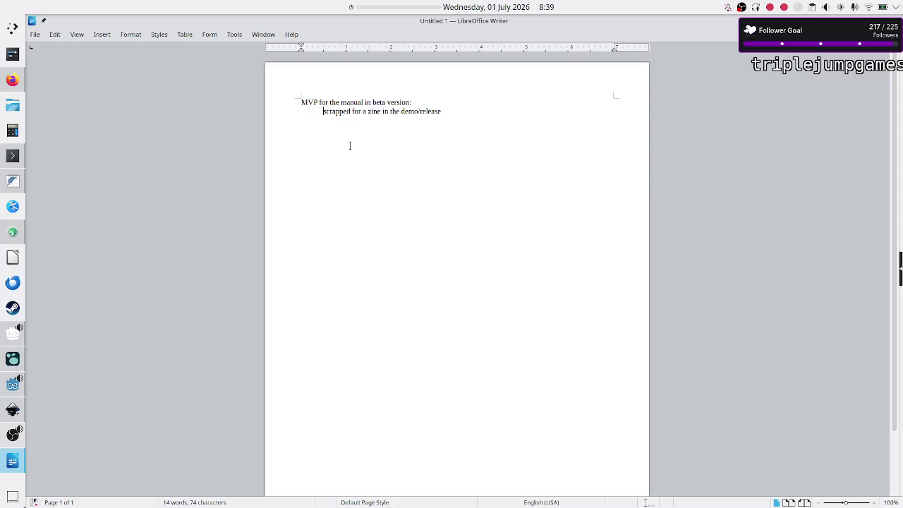
{"action": "key", "text": "Return"}
{"action": "left_click", "coordinate": [14, 29]}
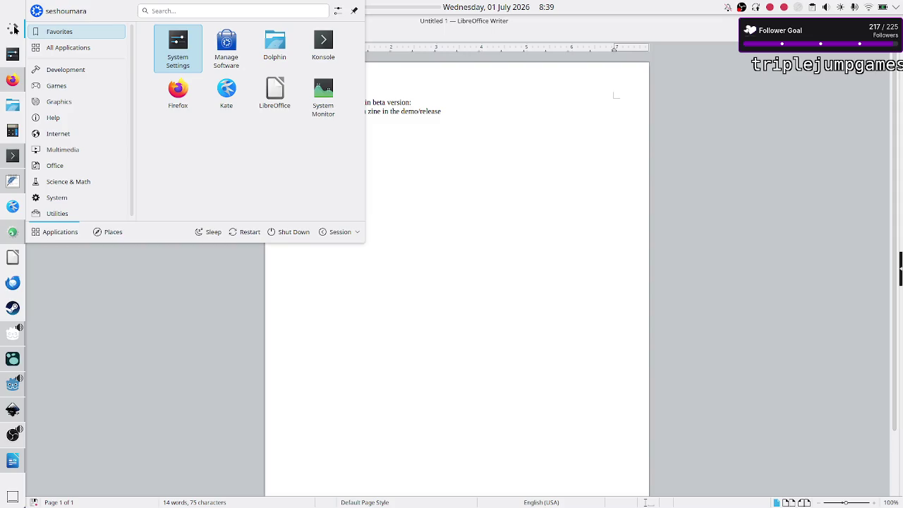
{"action": "left_click", "coordinate": [72, 167]}
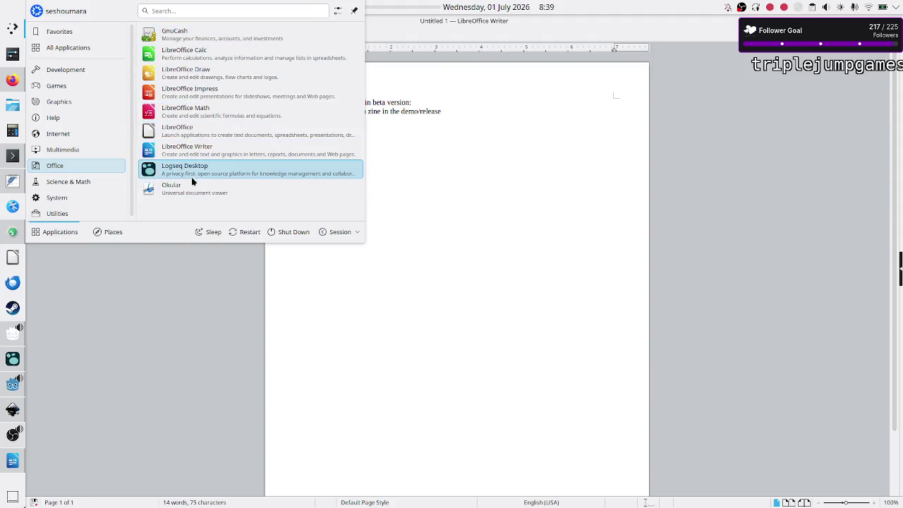
{"action": "left_click", "coordinate": [66, 213]}
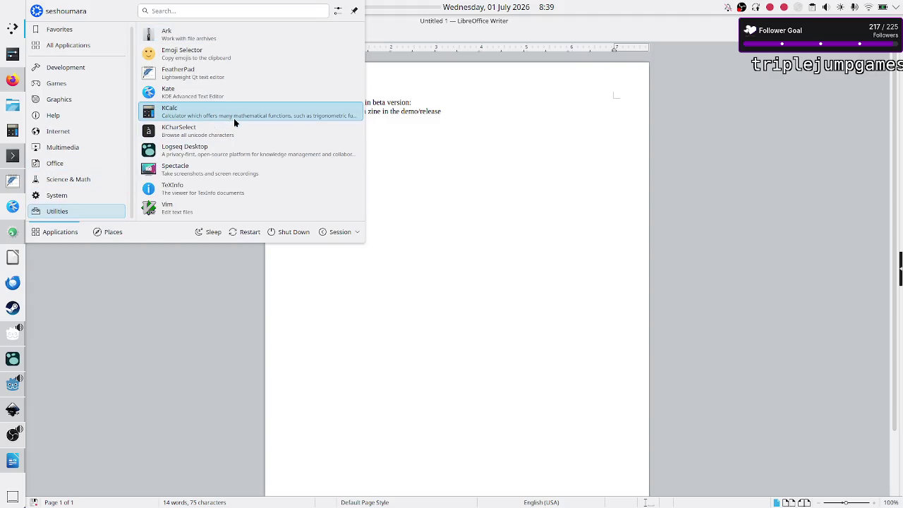
{"action": "left_click", "coordinate": [173, 10]}
{"action": "type", "text": "s"}
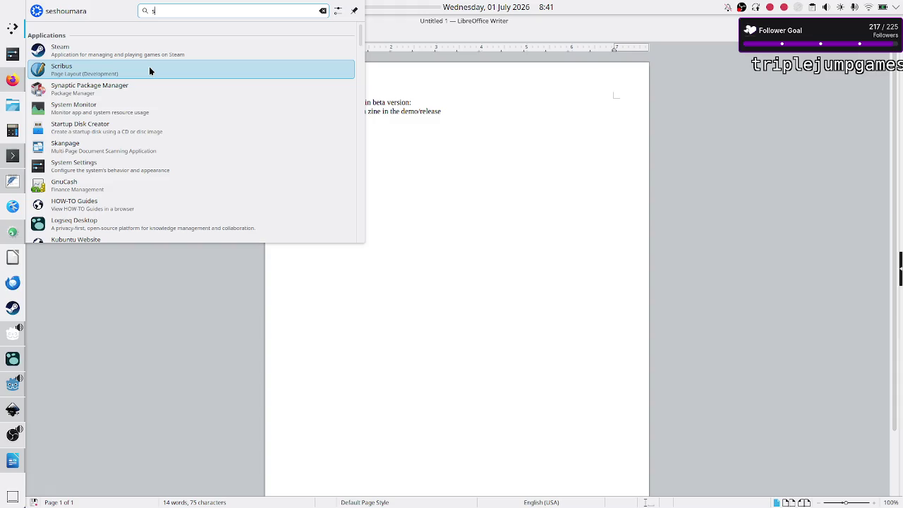
{"action": "left_click", "coordinate": [440, 115]}
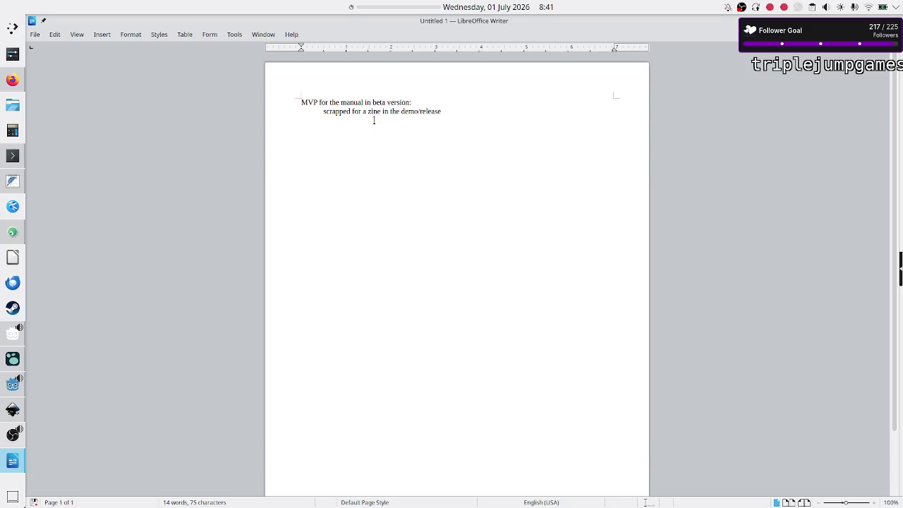
Toggle the 'scrapped for a zine' line's indent, remove the blank line, and start a new paragraph
{"action": "key", "text": "ctrl+z"}
{"action": "key", "text": "BackSpace"}
{"action": "key", "text": "Home"}
{"action": "key", "text": "Tab"}
{"action": "key", "text": "ctrl+z"}
{"action": "key", "text": "Up"}
{"action": "key", "text": "Down"}
{"action": "key", "text": "Up"}
{"action": "key", "text": "Tab"}
{"action": "key", "text": "Return"}
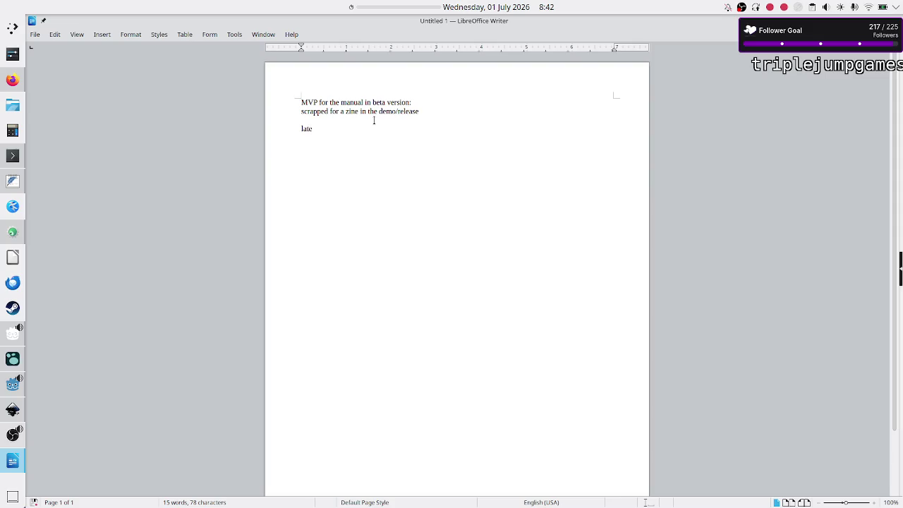
{"action": "key", "text": "BackSpace"}
{"action": "key", "text": "BackSpace"}
Type the notes 'scripting' and 'PDF : static -> create a plot and show it in PDF'
{"action": "key", "text": "BackSpace"}
{"action": "key", "text": "BackSpace"}
{"action": "type", "text": "using"}
{"action": "key", "text": "BackSpace"}
{"action": "key", "text": "BackSpace"}
{"action": "key", "text": "BackSpace"}
{"action": "key", "text": "BackSpace"}
{"action": "type", "text": "cripting"}
{"action": "key", "text": "Return"}
{"action": "key", "text": "Return"}
{"action": "type", "text": "P"}
{"action": "key", "text": "BackSpace"}
{"action": "type", "text": "PDF : static ->"}
{"action": "type", "text": "reate a plot "}
{"action": "type", "text": "and show it in PDF"}
{"action": "key", "text": "Return"}
{"action": "key", "text": "Return"}
{"action": "key", "text": "Return"}
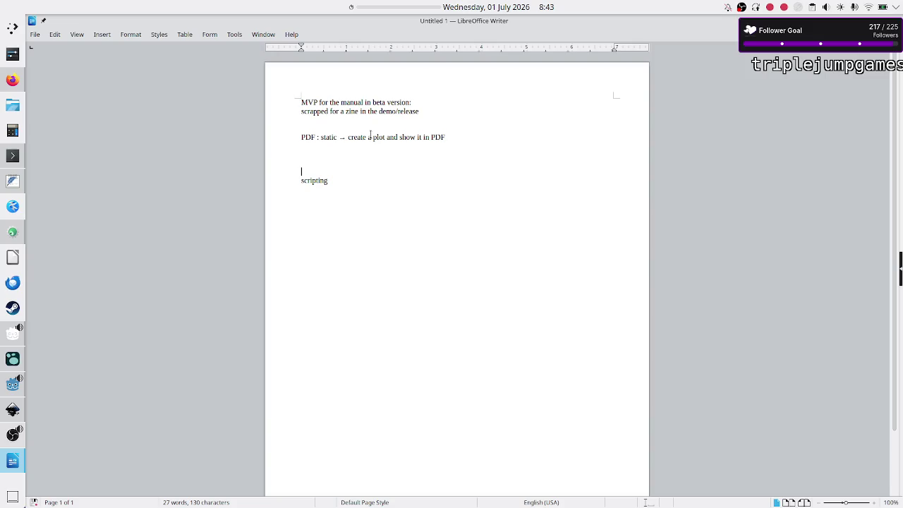
Trim the end of the PDF line and add an 'HTML' note below it
{"action": "left_click", "coordinate": [466, 137]}
{"action": "key", "text": "BackSpace"}
{"action": "key", "text": "BackSpace"}
{"action": "key", "text": "BackSpace"}
{"action": "key", "text": "BackSpace"}
{"action": "key", "text": "BackSpace"}
{"action": "key", "text": "BackSpace"}
{"action": "key", "text": "BackSpace"}
{"action": "key", "text": "BackSpace"}
{"action": "key", "text": "BackSpace"}
{"action": "key", "text": "Down"}
Select the PDF, HTML and scripting notes and delete them
{"action": "key", "text": "Down"}
{"action": "type", "text": "HTML"}
{"action": "key", "text": "Up"}
{"action": "key", "text": "Up"}
{"action": "key", "text": "Down"}
{"action": "key", "text": "shift+Down"}
{"action": "key", "text": "shift+Down"}
{"action": "key", "text": "shift+Down"}
{"action": "key", "text": "shift+Down"}
{"action": "key", "text": "shift+Down"}
{"action": "key", "text": "shift+End"}
{"action": "key", "text": "Delete"}
{"action": "key", "text": "Up"}
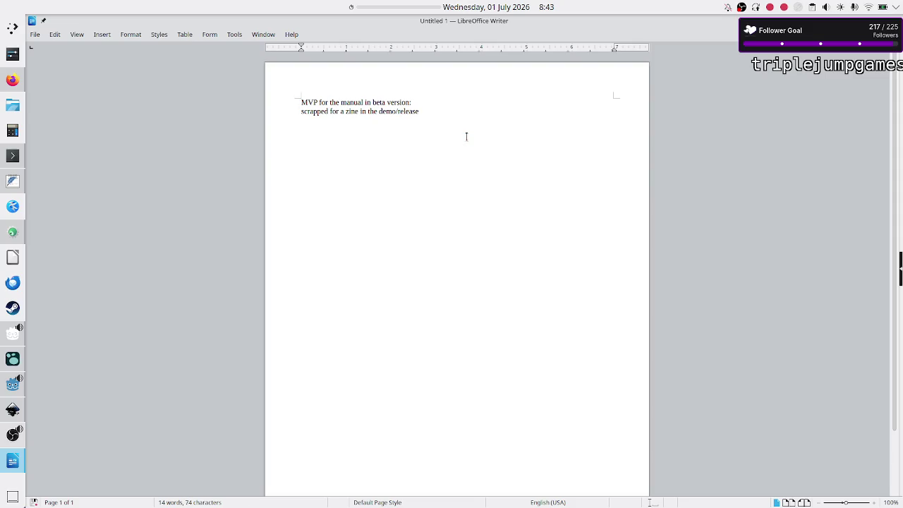
{"action": "key", "text": "Tab"}
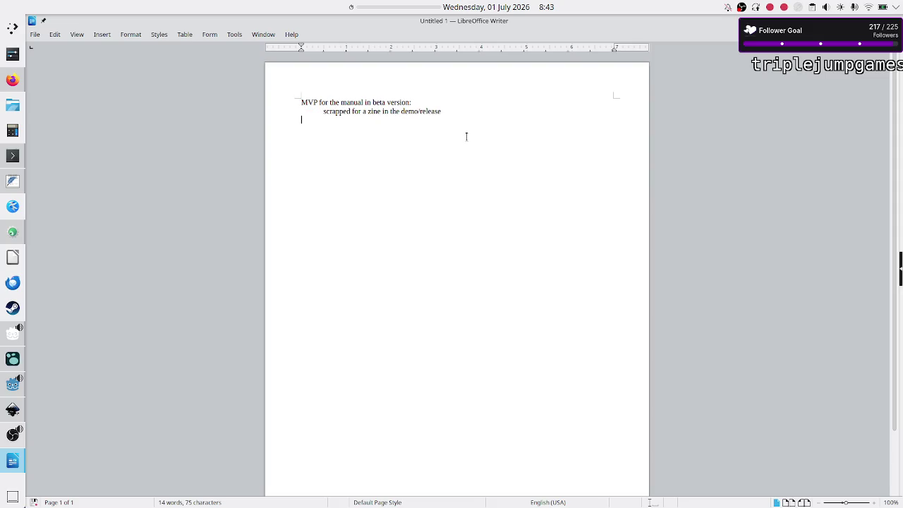
{"action": "key", "text": "ctrl+z"}
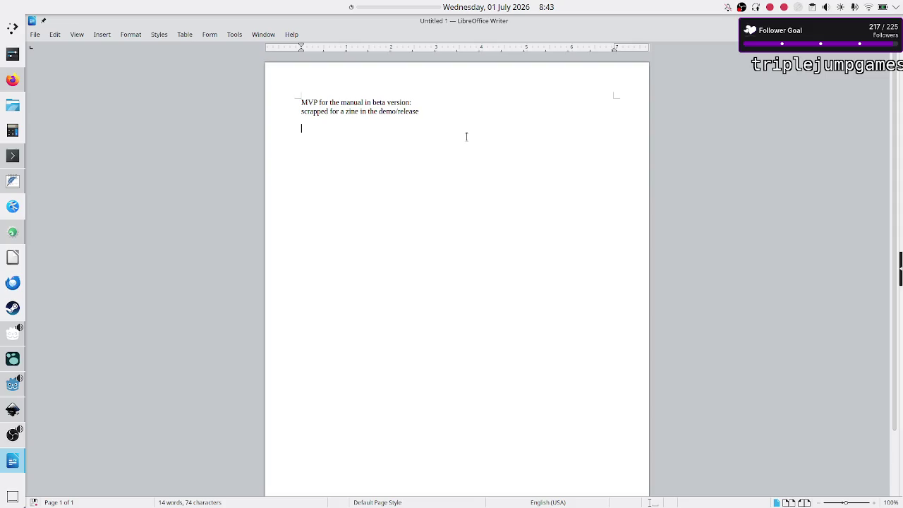
{"action": "key", "text": "Up"}
{"action": "key", "text": "shift+Down"}
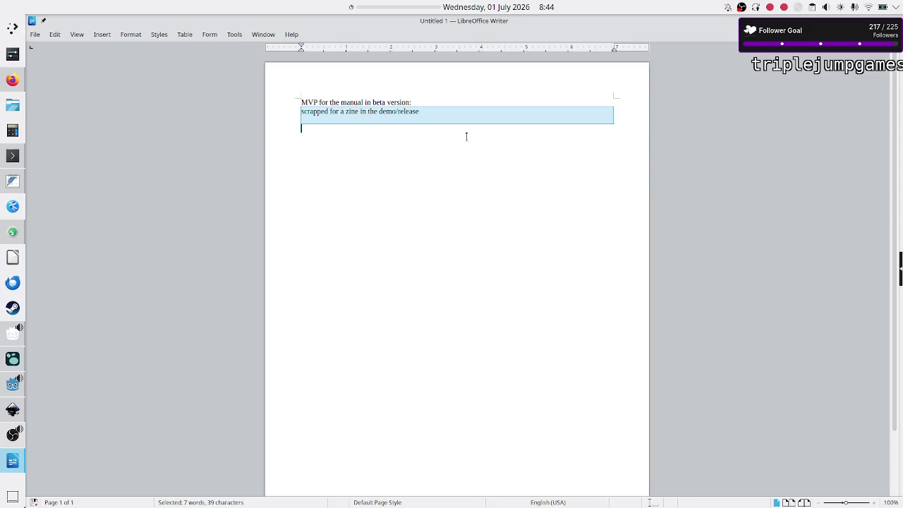
{"action": "left_click", "coordinate": [467, 136]}
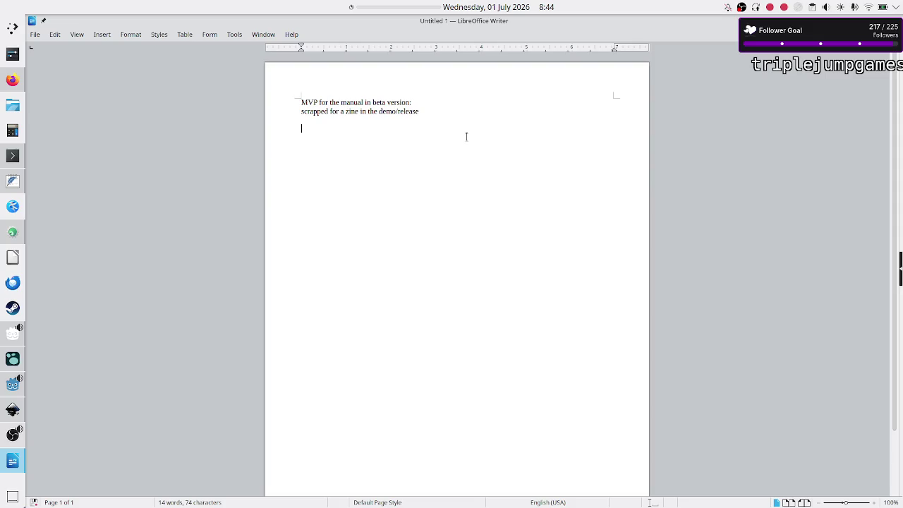
{"action": "right_click", "coordinate": [394, 7]}
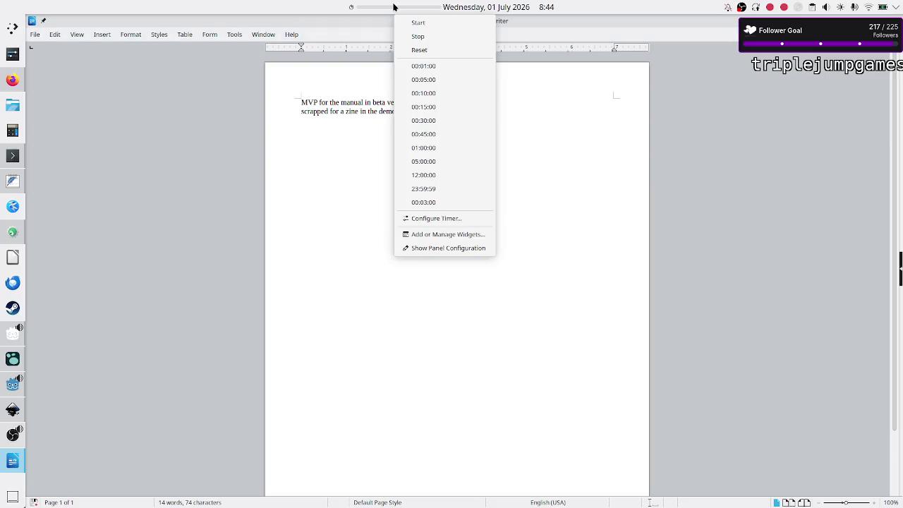
{"action": "left_click", "coordinate": [428, 203]}
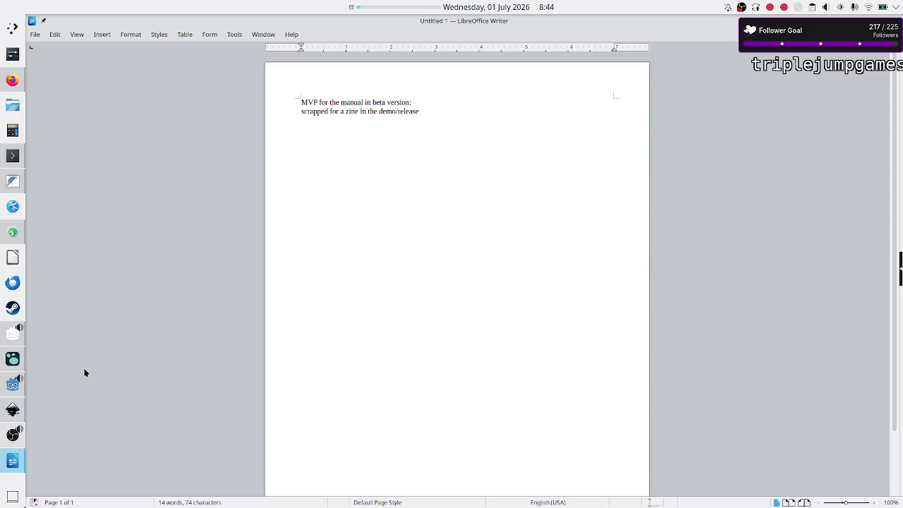
{"action": "right_click", "coordinate": [391, 6]}
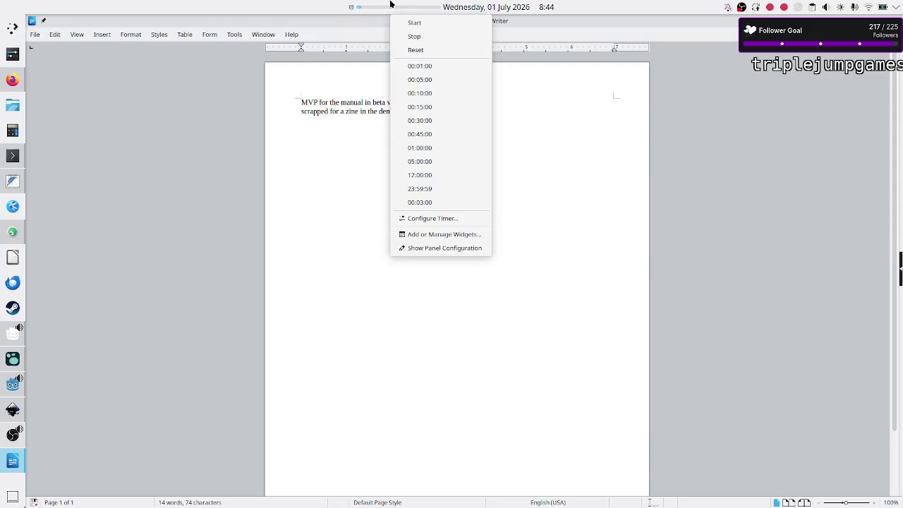
{"action": "left_click", "coordinate": [442, 36]}
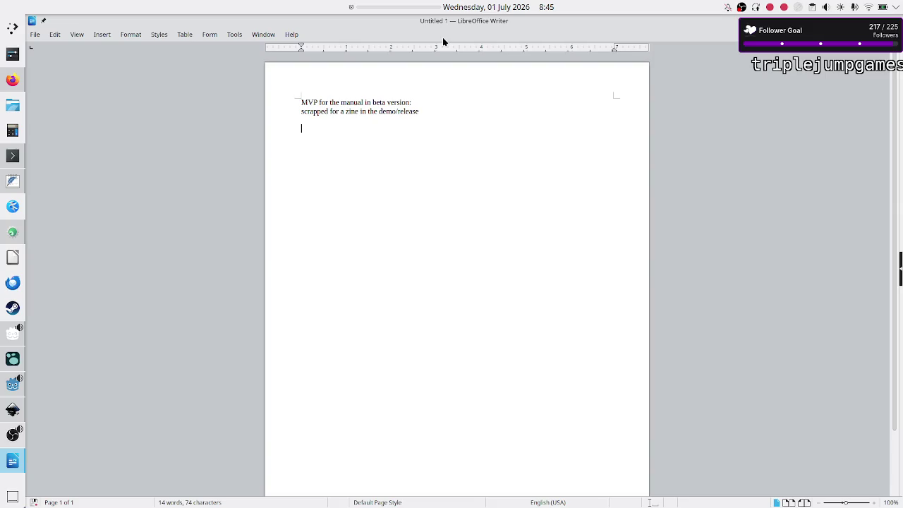
{"action": "key", "text": "ctrl+a"}
Erase stray test characters in Writer and switch back to Firefox's Discord stream schedule
{"action": "type", "text": "sdsd"}
{"action": "key", "text": "BackSpace"}
{"action": "key", "text": "BackSpace"}
{"action": "key", "text": "BackSpace"}
{"action": "key", "text": "BackSpace"}
{"action": "key", "text": "Return"}
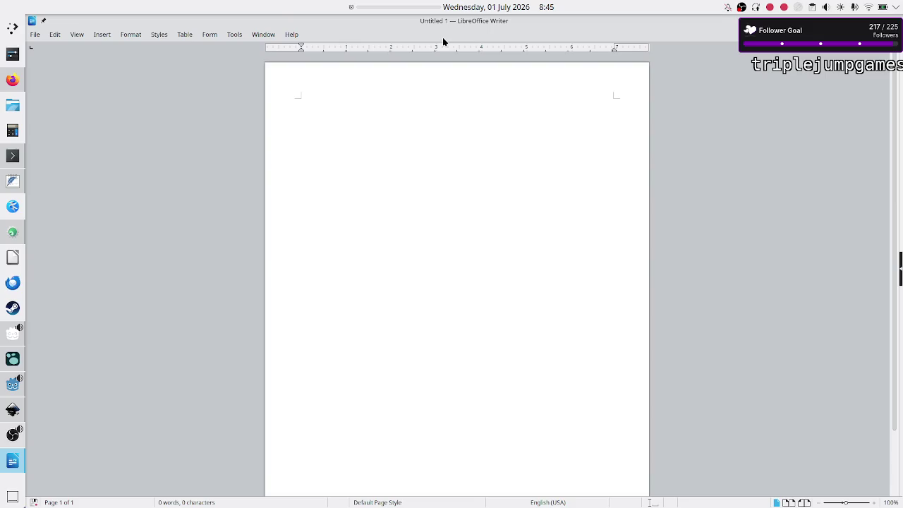
{"action": "left_click", "coordinate": [415, 130]}
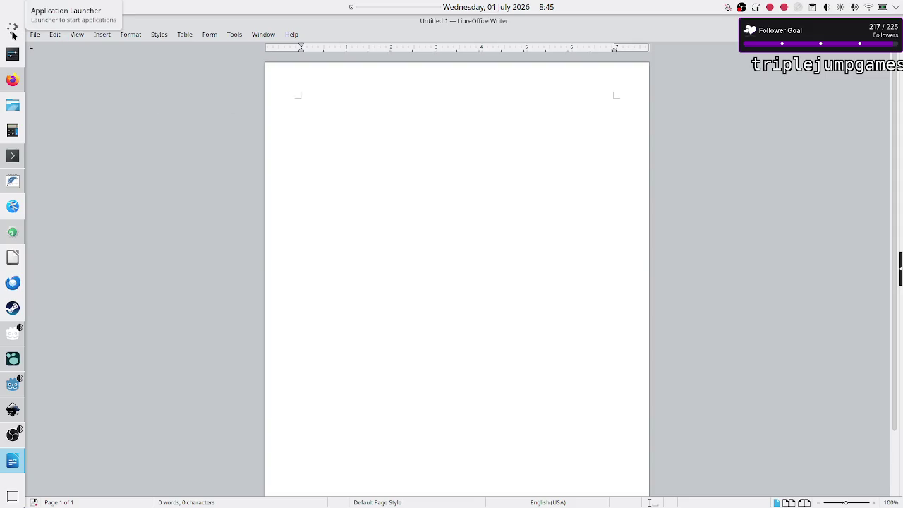
{"action": "left_click", "coordinate": [13, 80]}
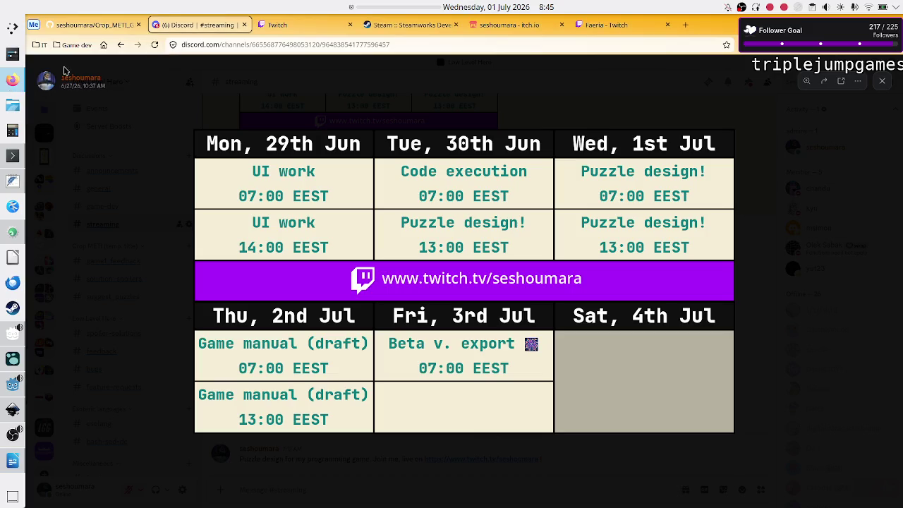
Search 'scribus' in a new tab, skim its summary, and view the Images results
{"action": "left_click", "coordinate": [683, 26]}
{"action": "type", "text": "scribus"}
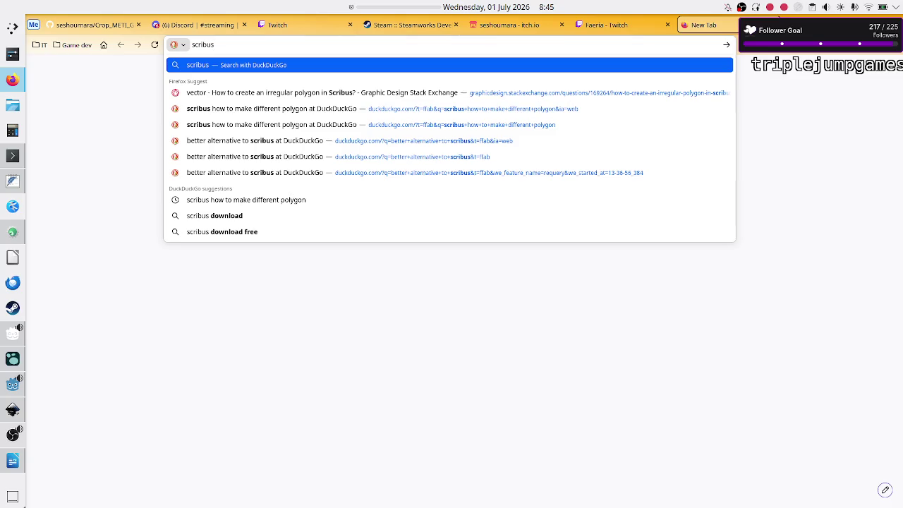
{"action": "key", "text": "Return"}
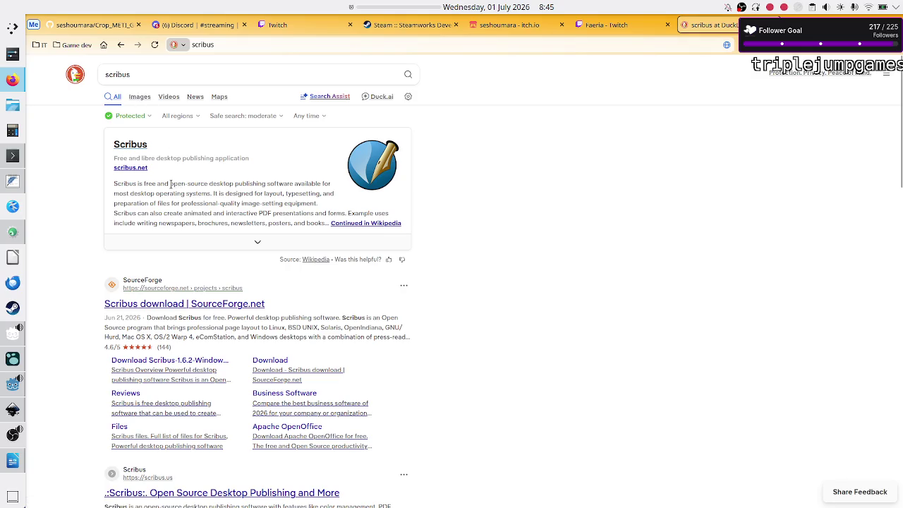
{"action": "left_click_drag", "start_coordinate": [170, 184], "coordinate": [207, 183]}
{"action": "left_click", "coordinate": [208, 185]}
{"action": "left_click", "coordinate": [140, 96]}
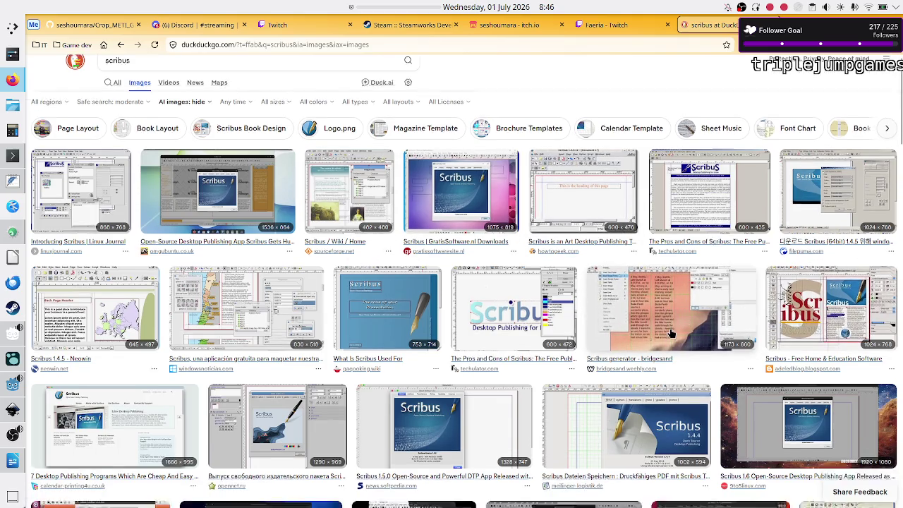
{"action": "scroll", "coordinate": [672, 335], "scroll_direction": "down", "scroll_amount": 3}
{"action": "scroll", "coordinate": [672, 334], "scroll_direction": "down", "scroll_amount": 3}
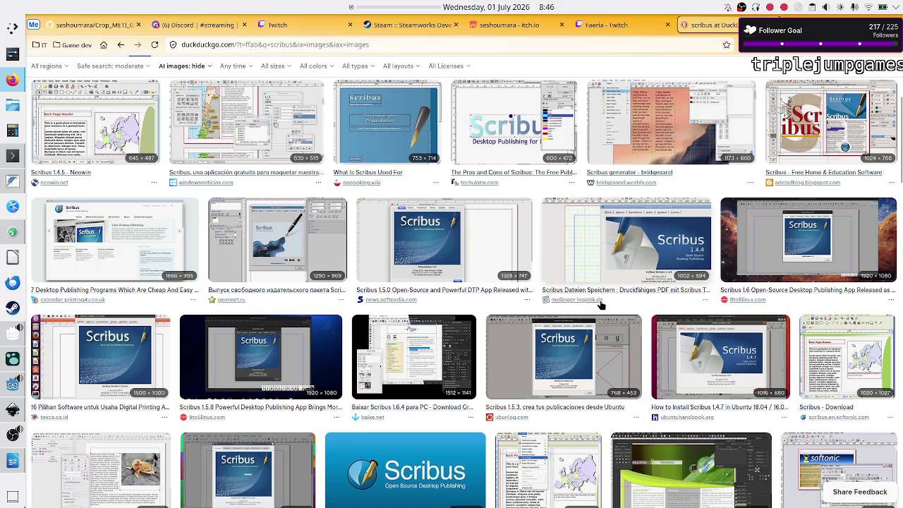
{"action": "scroll", "coordinate": [593, 314], "scroll_direction": "down", "scroll_amount": 5}
{"action": "scroll", "coordinate": [582, 328], "scroll_direction": "down", "scroll_amount": 5}
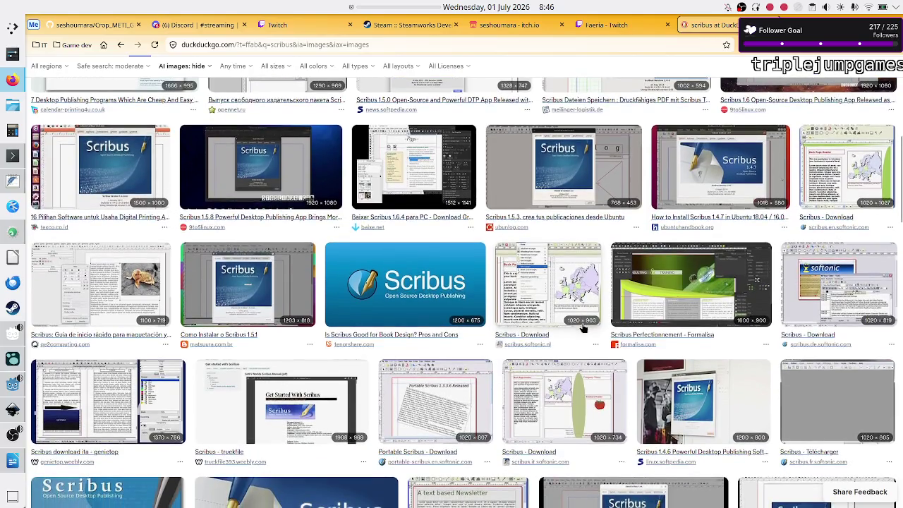
{"action": "scroll", "coordinate": [583, 328], "scroll_direction": "up", "scroll_amount": 3}
{"action": "left_click", "coordinate": [810, 266]}
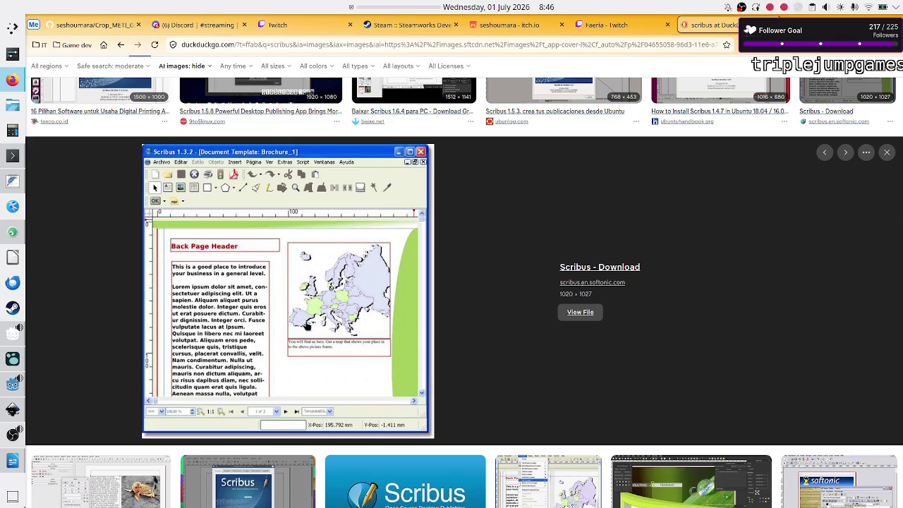
{"action": "scroll", "coordinate": [520, 286], "scroll_direction": "down", "scroll_amount": 3}
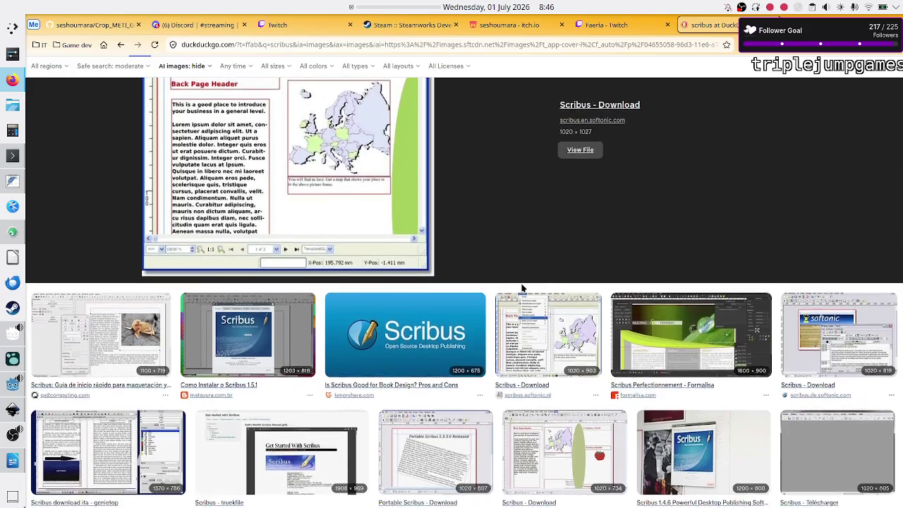
{"action": "scroll", "coordinate": [521, 287], "scroll_direction": "down", "scroll_amount": 3}
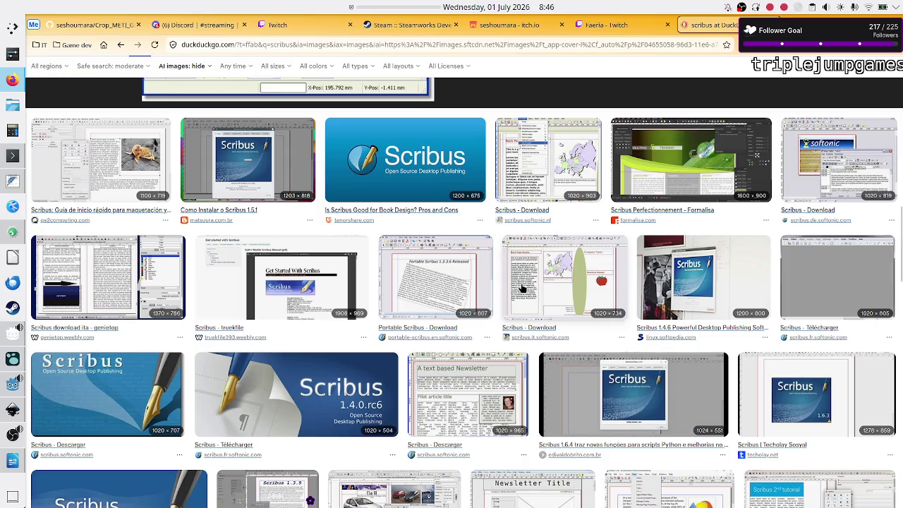
{"action": "scroll", "coordinate": [521, 288], "scroll_direction": "down", "scroll_amount": 5}
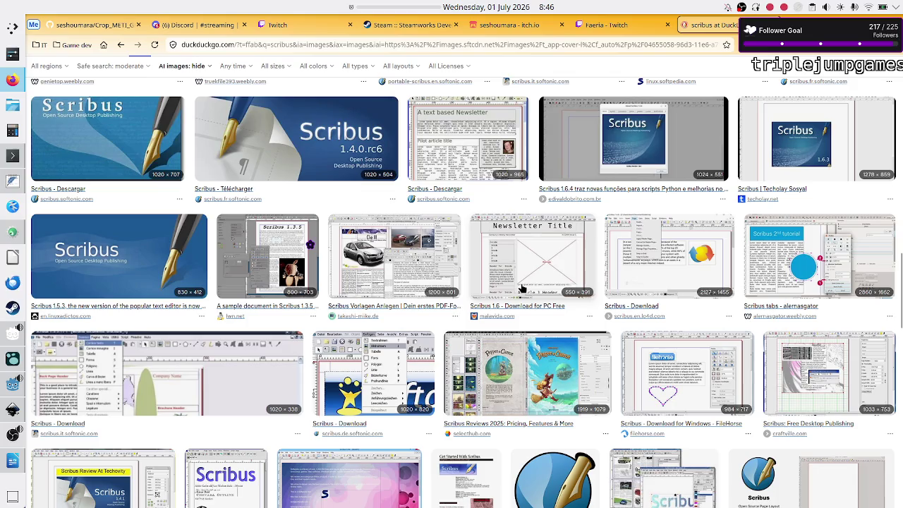
{"action": "left_click", "coordinate": [421, 259]}
{"action": "scroll", "coordinate": [420, 264], "scroll_direction": "down", "scroll_amount": 2}
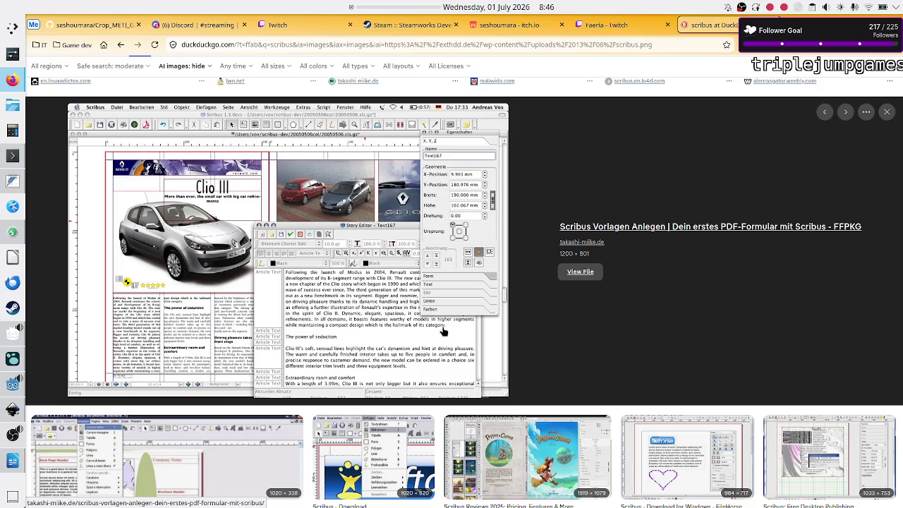
{"action": "scroll", "coordinate": [445, 330], "scroll_direction": "down", "scroll_amount": 3}
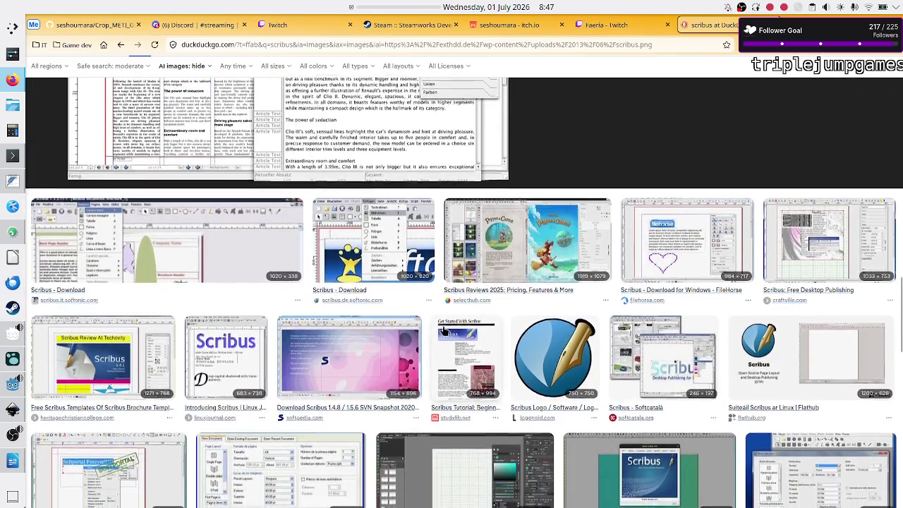
{"action": "scroll", "coordinate": [442, 330], "scroll_direction": "down", "scroll_amount": 4}
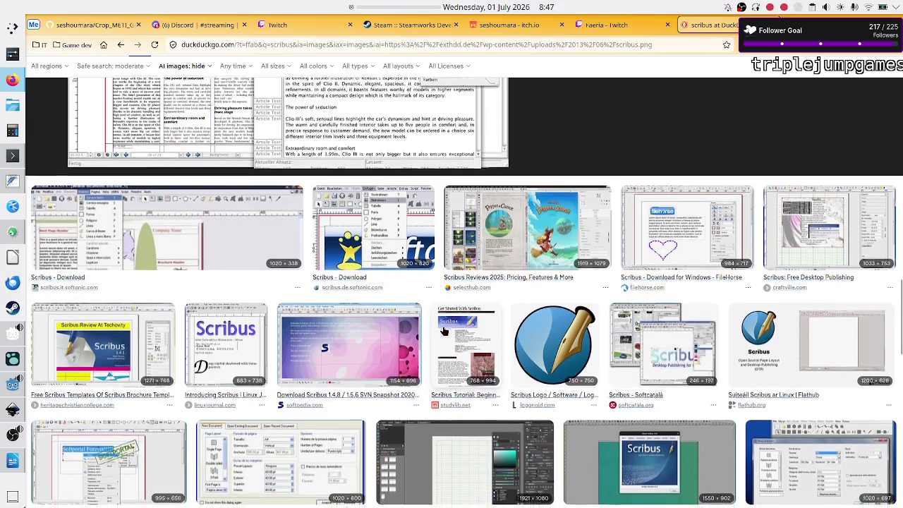
{"action": "scroll", "coordinate": [443, 330], "scroll_direction": "down", "scroll_amount": 1}
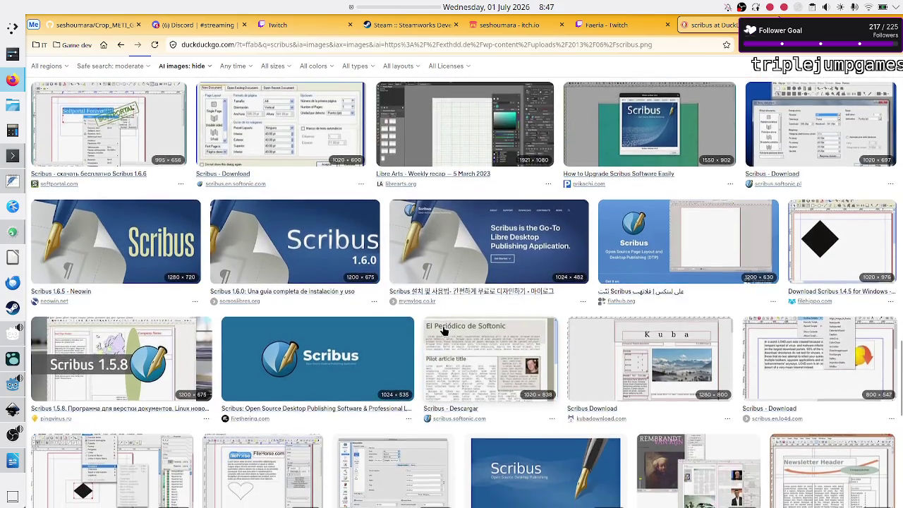
{"action": "scroll", "coordinate": [443, 331], "scroll_direction": "down", "scroll_amount": 1}
{"action": "scroll", "coordinate": [443, 331], "scroll_direction": "down", "scroll_amount": 1}
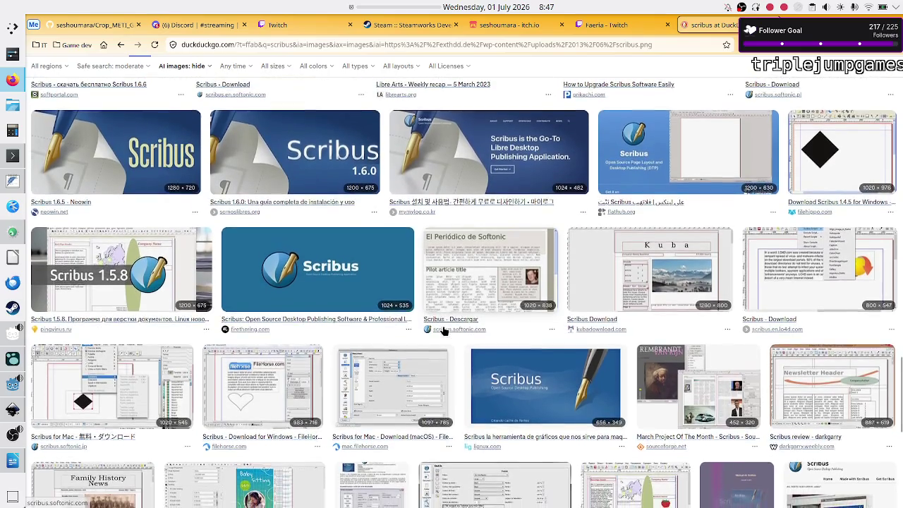
{"action": "scroll", "coordinate": [443, 331], "scroll_direction": "down", "scroll_amount": 1}
{"action": "scroll", "coordinate": [443, 330], "scroll_direction": "down", "scroll_amount": 1}
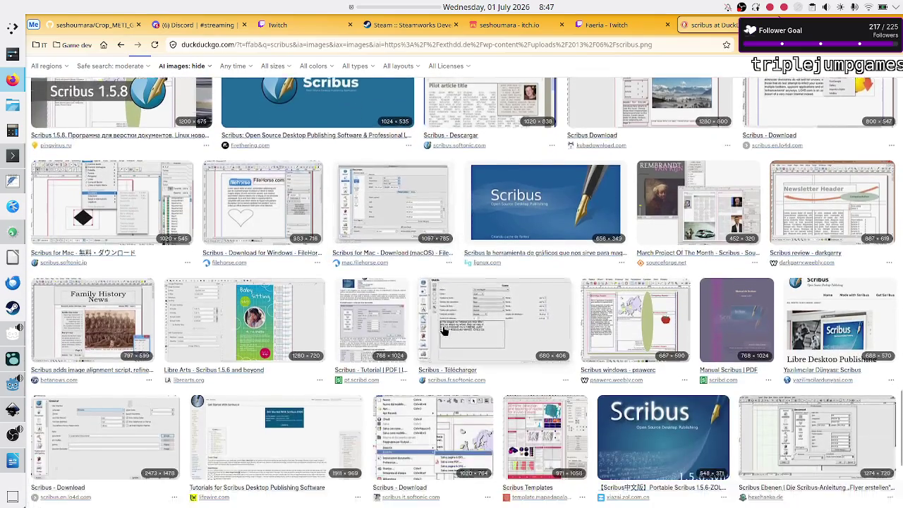
{"action": "scroll", "coordinate": [443, 331], "scroll_direction": "down", "scroll_amount": 2}
{"action": "scroll", "coordinate": [443, 331], "scroll_direction": "down", "scroll_amount": 1}
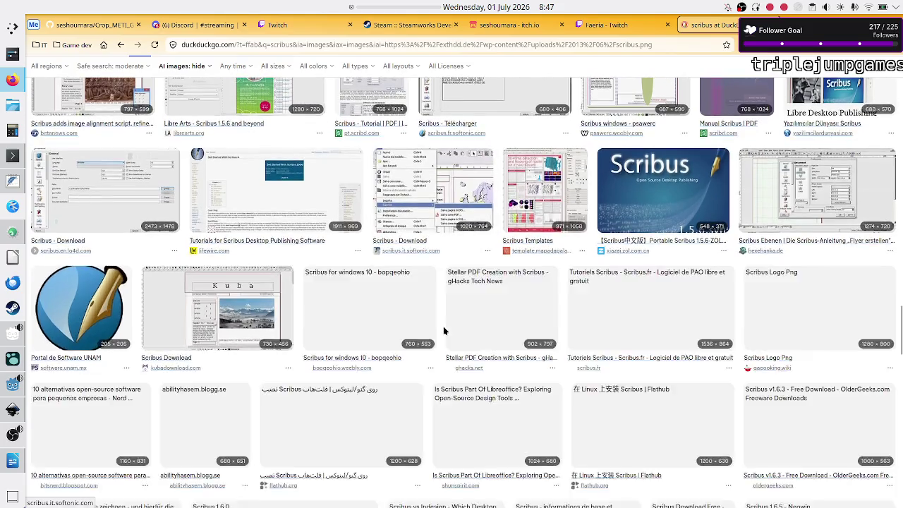
{"action": "scroll", "coordinate": [445, 331], "scroll_direction": "down", "scroll_amount": 1}
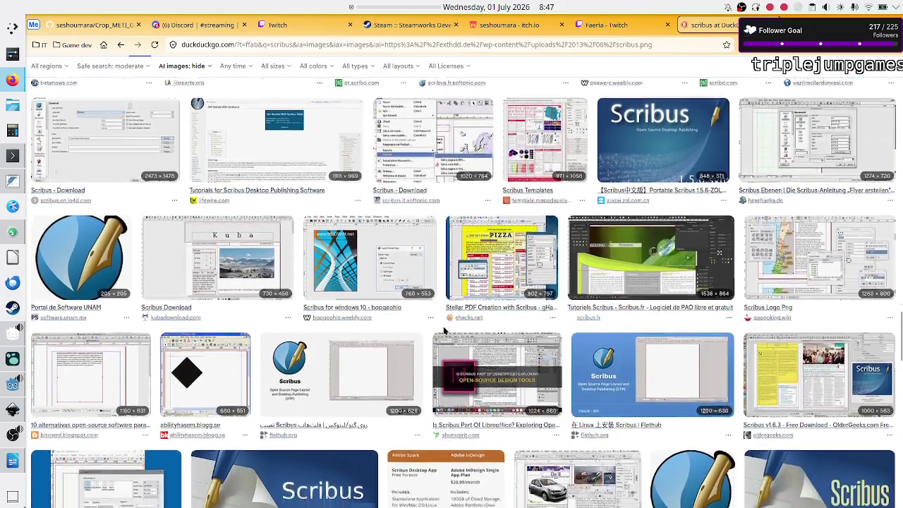
{"action": "scroll", "coordinate": [442, 331], "scroll_direction": "down", "scroll_amount": 1}
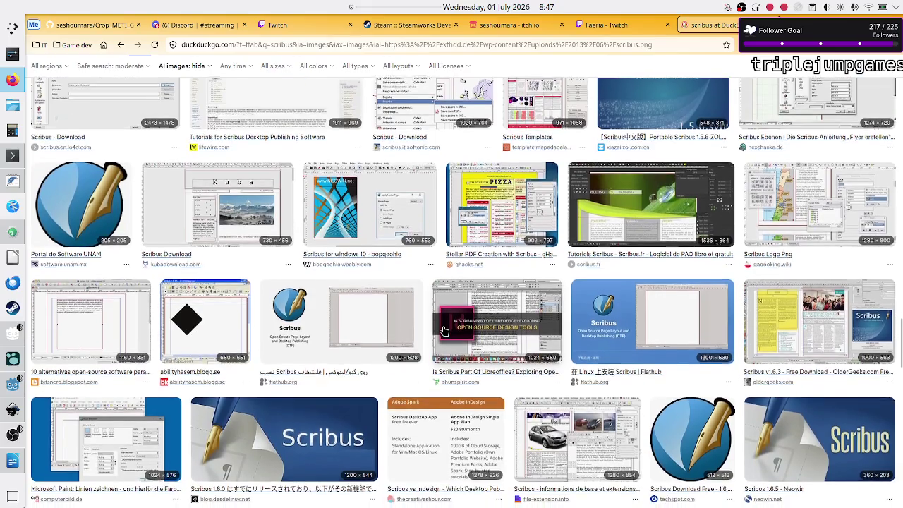
{"action": "scroll", "coordinate": [443, 331], "scroll_direction": "down", "scroll_amount": 1}
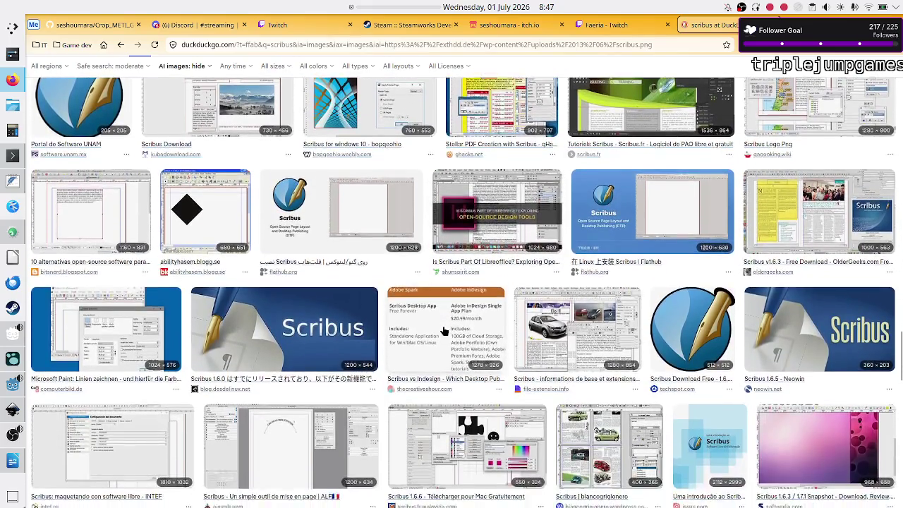
{"action": "scroll", "coordinate": [442, 331], "scroll_direction": "down", "scroll_amount": 1}
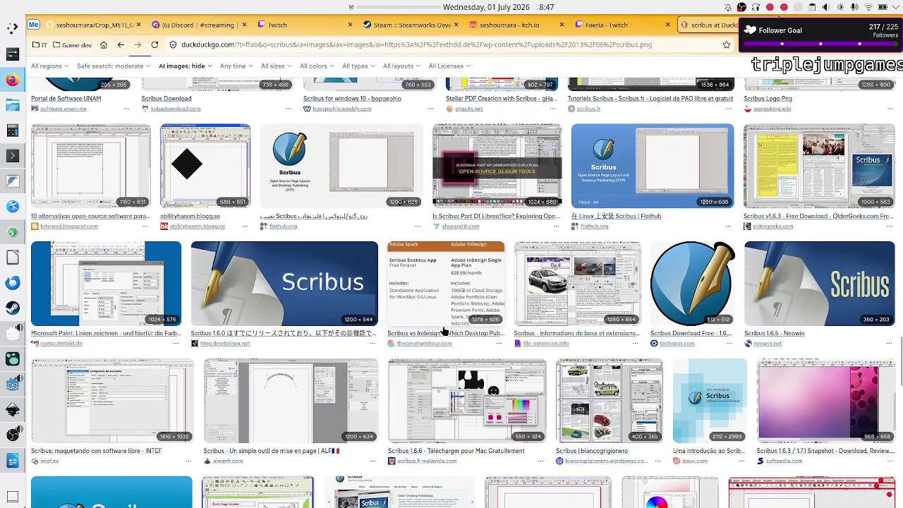
{"action": "scroll", "coordinate": [442, 330], "scroll_direction": "down", "scroll_amount": 1}
{"action": "scroll", "coordinate": [443, 331], "scroll_direction": "down", "scroll_amount": 1}
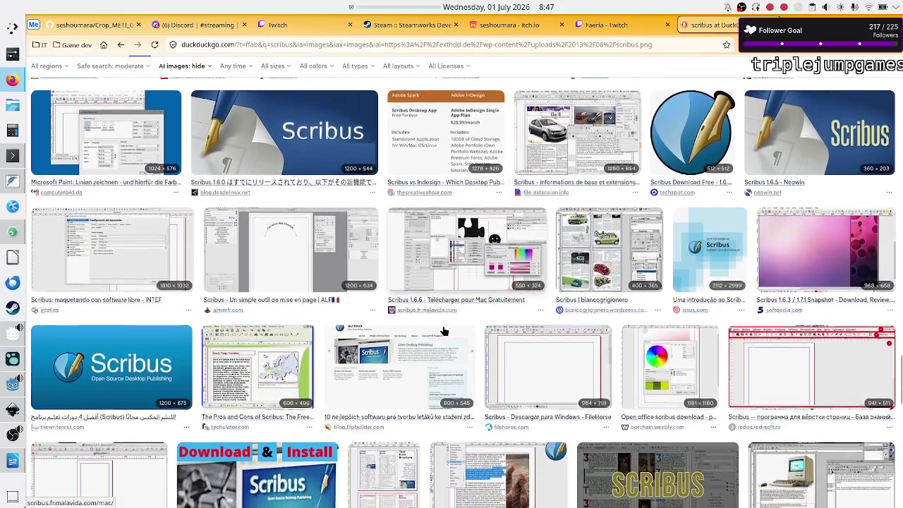
{"action": "scroll", "coordinate": [442, 331], "scroll_direction": "down", "scroll_amount": 1}
{"action": "scroll", "coordinate": [442, 331], "scroll_direction": "down", "scroll_amount": 2}
{"action": "scroll", "coordinate": [443, 330], "scroll_direction": "down", "scroll_amount": 1}
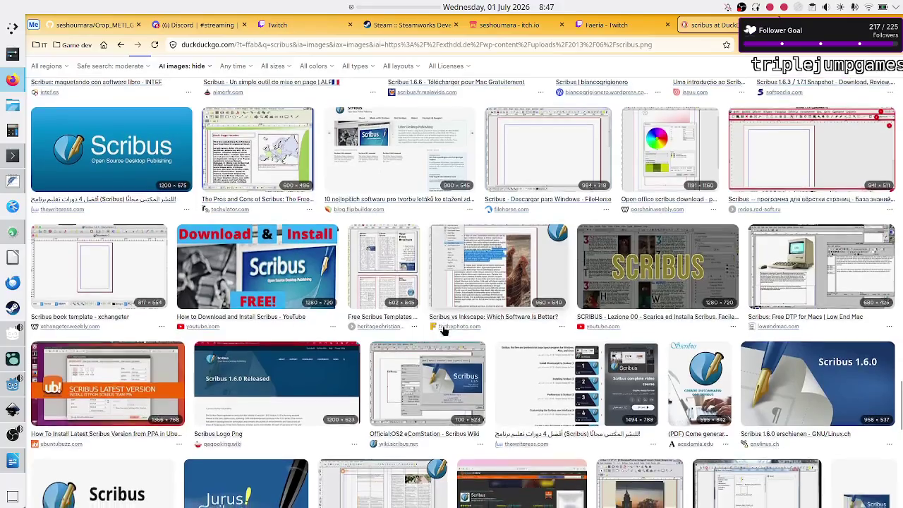
{"action": "scroll", "coordinate": [443, 331], "scroll_direction": "down", "scroll_amount": 4}
{"action": "scroll", "coordinate": [427, 306], "scroll_direction": "down", "scroll_amount": 3}
{"action": "scroll", "coordinate": [416, 268], "scroll_direction": "down", "scroll_amount": 3}
{"action": "key", "text": "Home"}
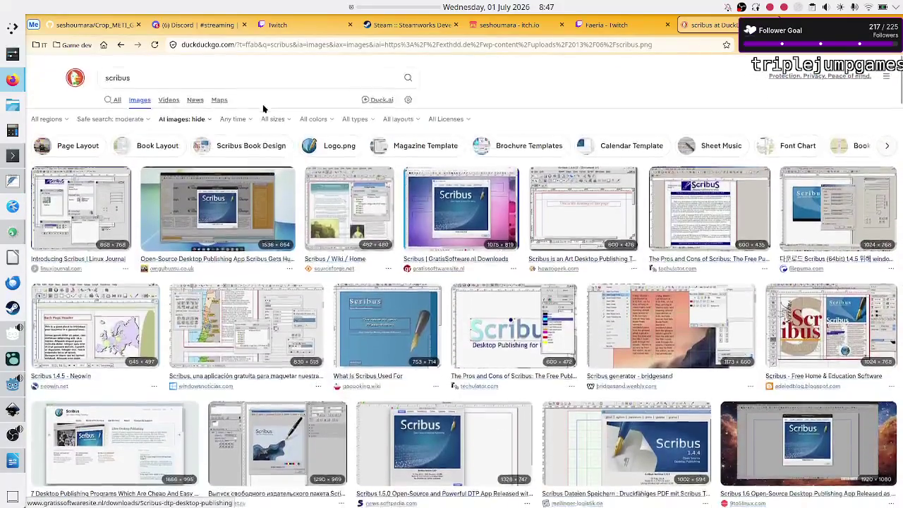
Search images for 'scribus complicated layouts', preview the How To Create Magazine Layout in Scribus result, and open a blank tab
{"action": "left_click", "coordinate": [206, 69]}
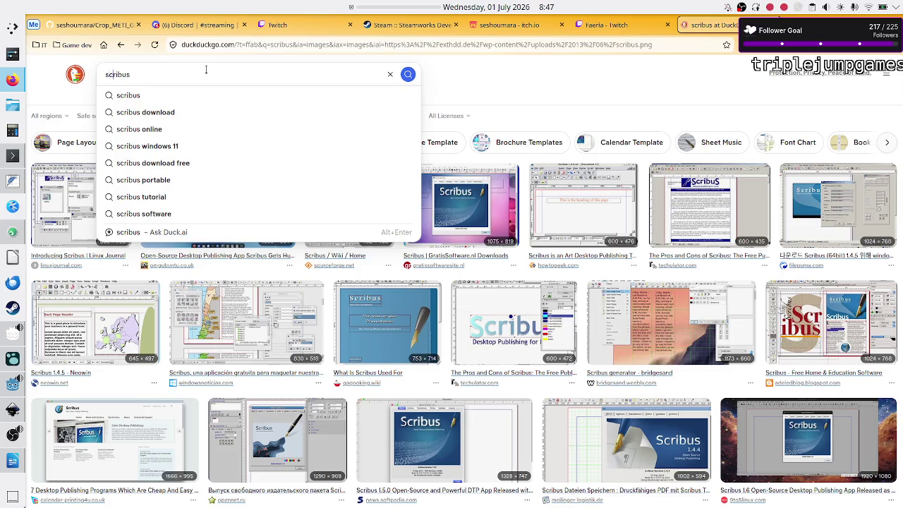
{"action": "type", "text": " complicated"}
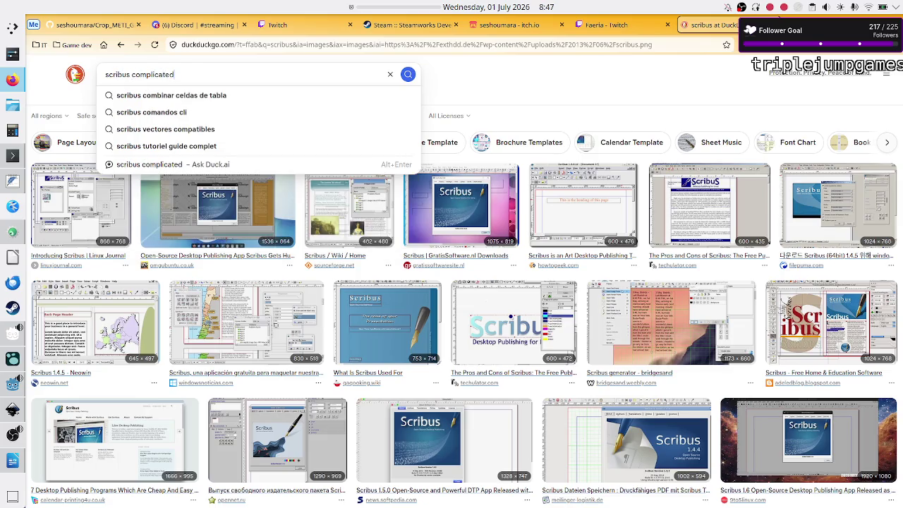
{"action": "type", "text": " layout"}
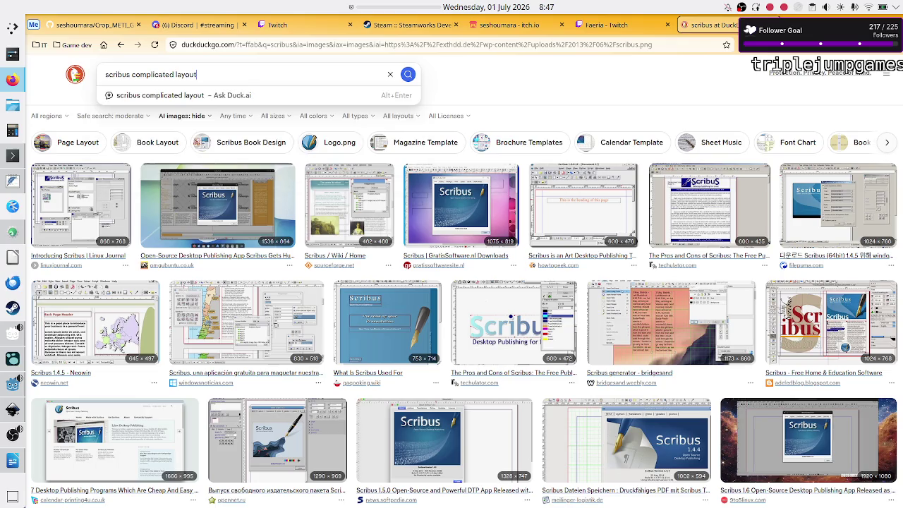
{"action": "type", "text": "s"}
{"action": "key", "text": "Return"}
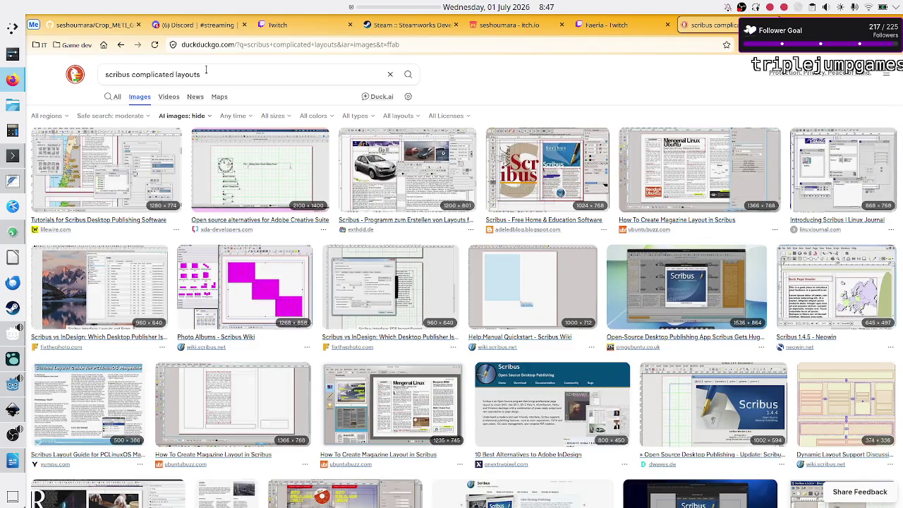
{"action": "left_click", "coordinate": [712, 175]}
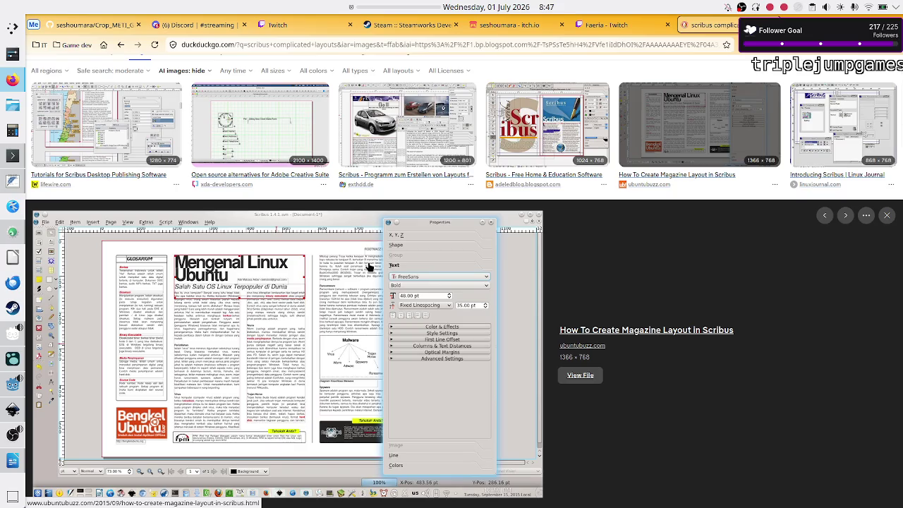
{"action": "key", "text": "ctrl+t"}
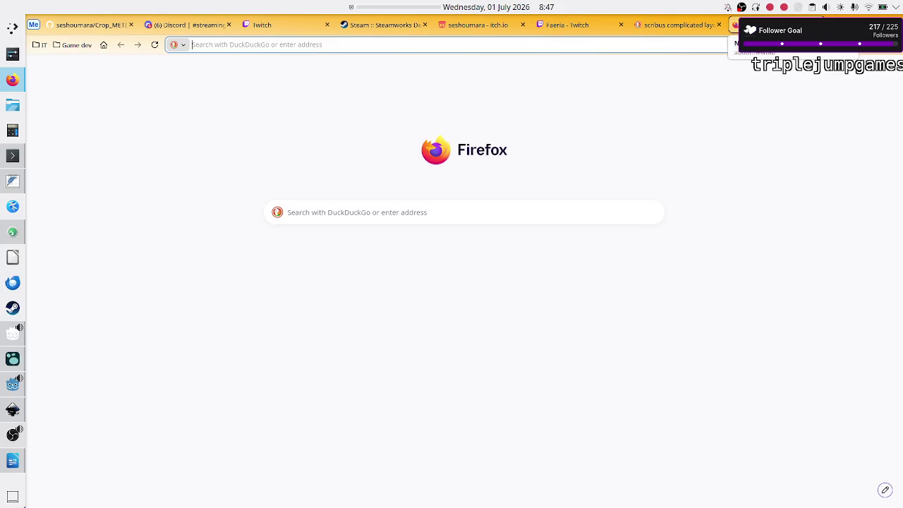
Run a web search for the misspelled query 'exapunks sine'
{"action": "type", "text": "exapn"}
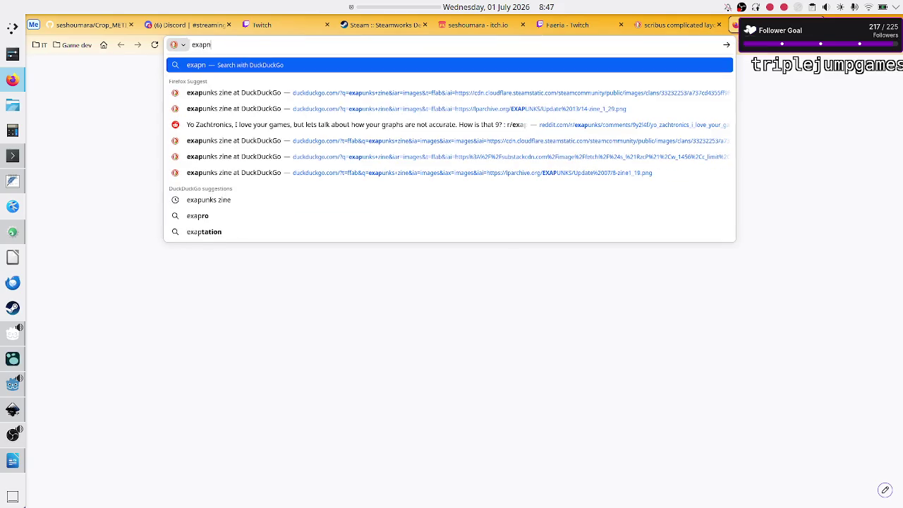
{"action": "type", "text": "un"}
{"action": "key", "text": "BackSpace"}
{"action": "key", "text": "BackSpace"}
{"action": "key", "text": "BackSpace"}
{"action": "type", "text": "unks so"}
{"action": "key", "text": "BackSpace"}
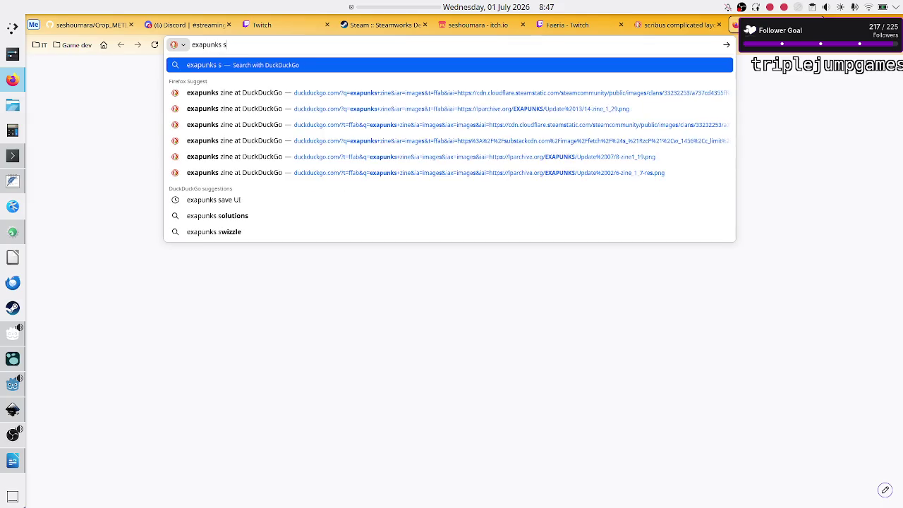
{"action": "type", "text": "ine"}
{"action": "key", "text": "Return"}
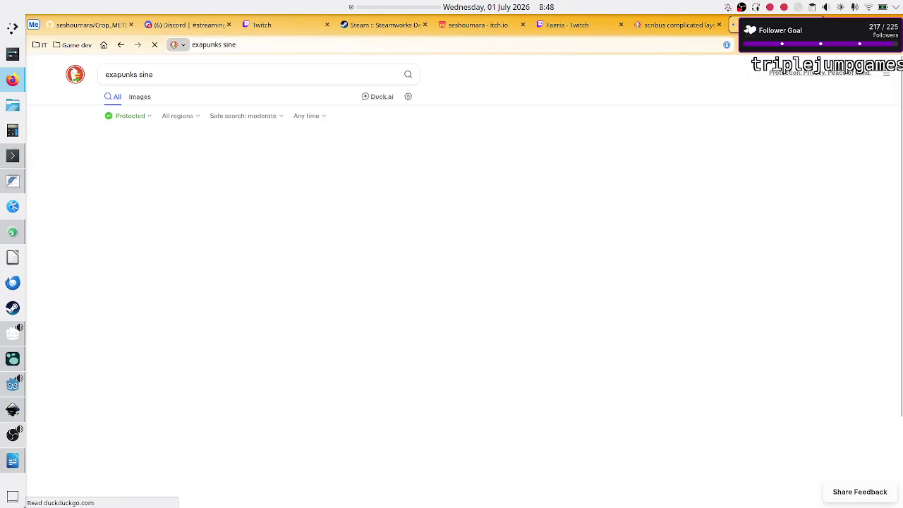
Correct the query to 'exapunks zine' and switch to its image results
{"action": "left_click", "coordinate": [263, 46]}
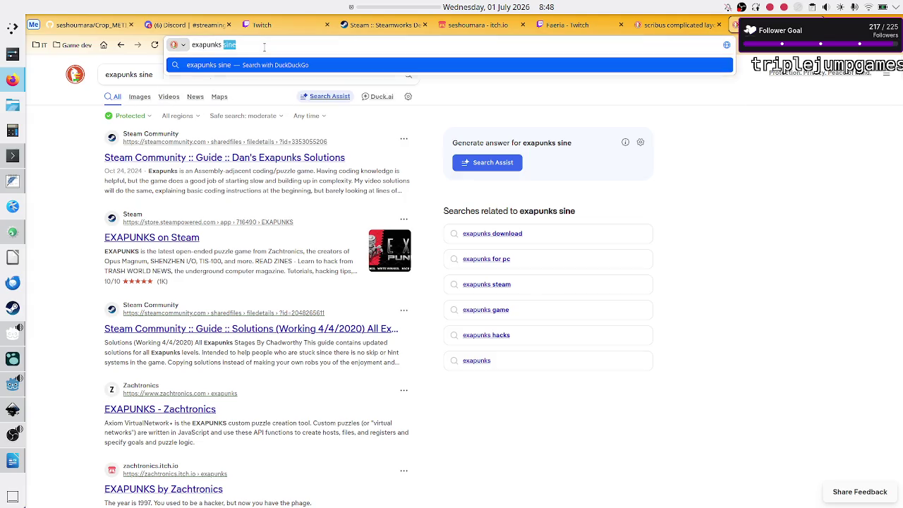
{"action": "key", "text": "BackSpace"}
{"action": "key", "text": "BackSpace"}
{"action": "key", "text": "BackSpace"}
{"action": "type", "text": "zine"}
{"action": "key", "text": "Return"}
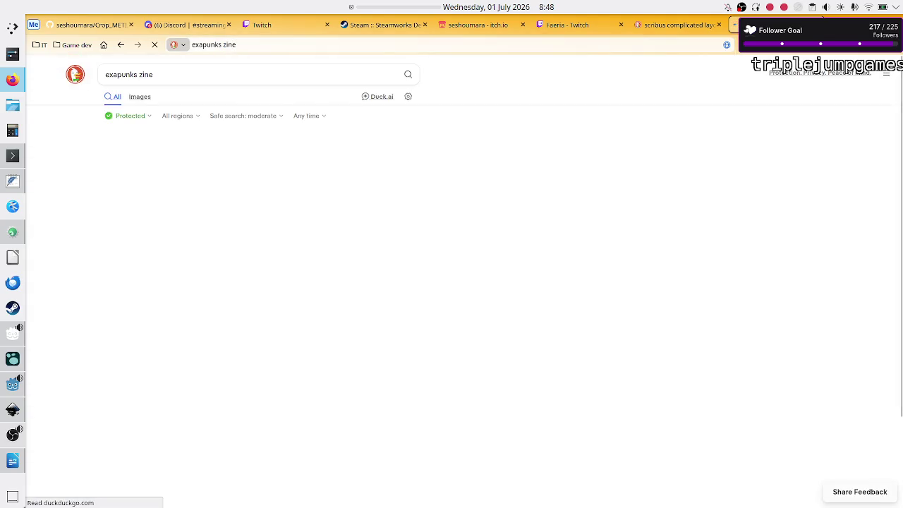
{"action": "left_click", "coordinate": [140, 97]}
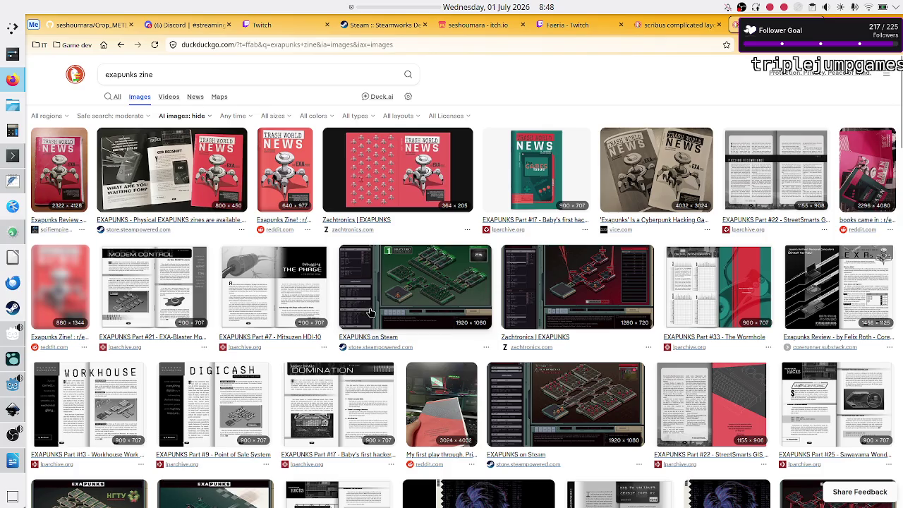
Preview the Mitsuzen HDI-10 zine spread and browse the nearby results
{"action": "left_click", "coordinate": [294, 271]}
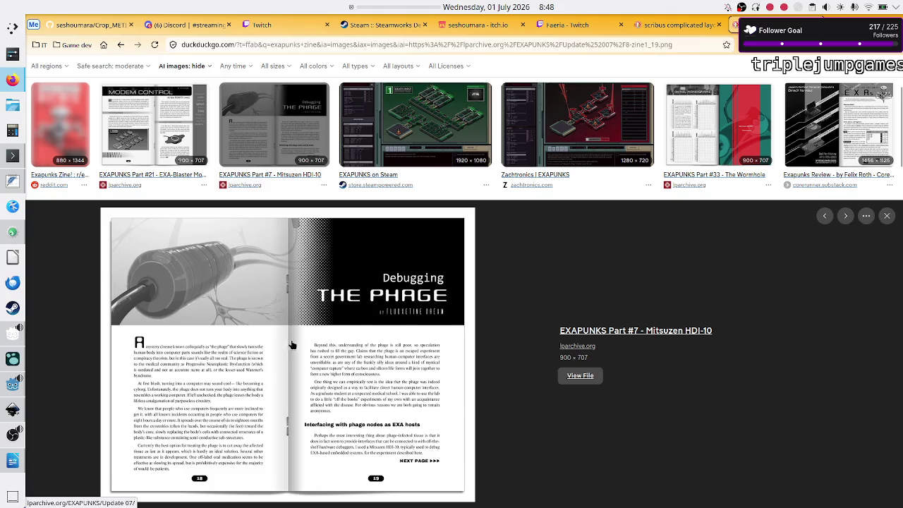
{"action": "scroll", "coordinate": [286, 350], "scroll_direction": "down", "scroll_amount": 3}
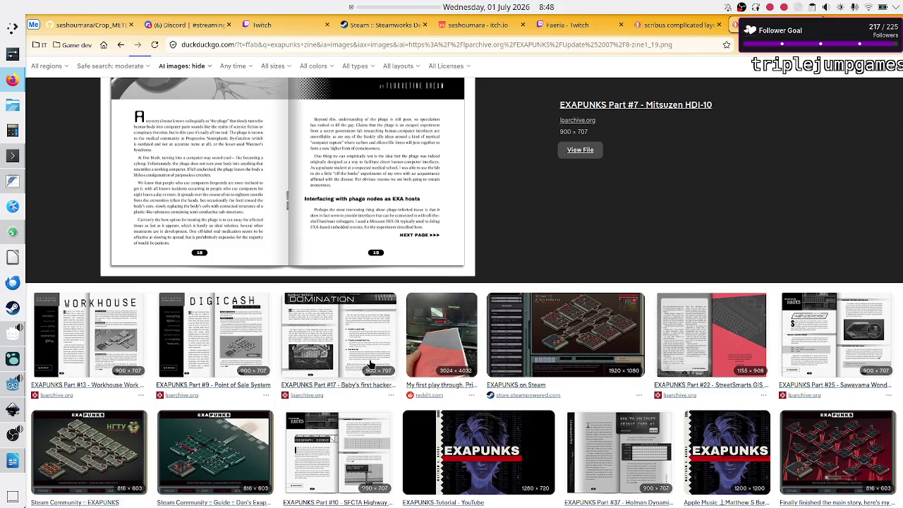
{"action": "scroll", "coordinate": [327, 357], "scroll_direction": "down", "scroll_amount": 3}
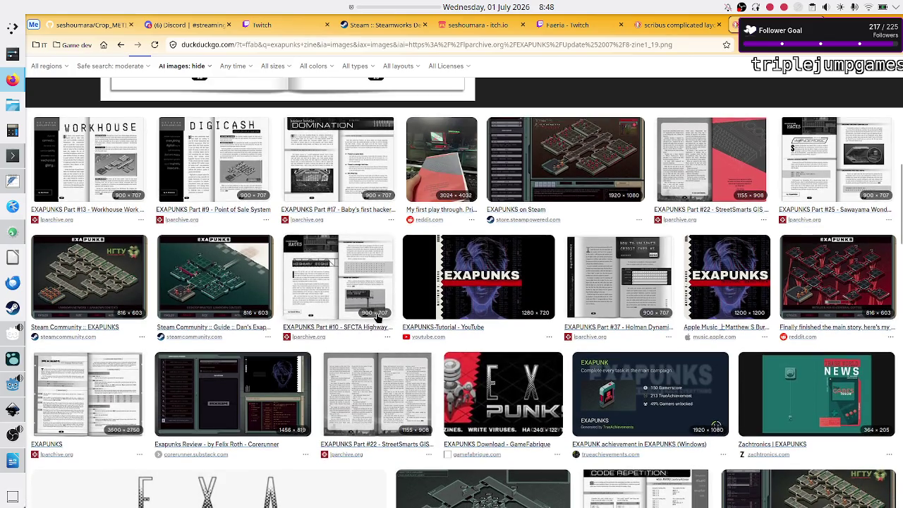
{"action": "scroll", "coordinate": [327, 355], "scroll_direction": "down", "scroll_amount": 1}
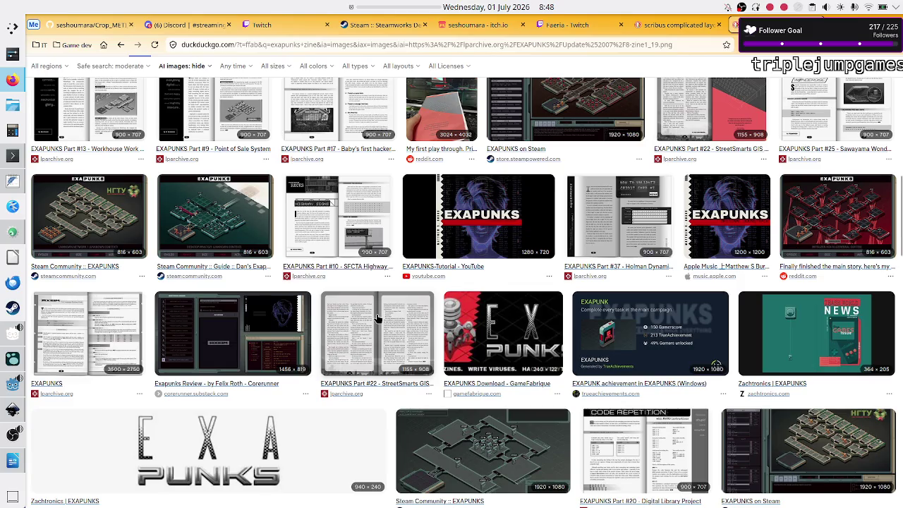
{"action": "scroll", "coordinate": [377, 318], "scroll_direction": "up", "scroll_amount": 1}
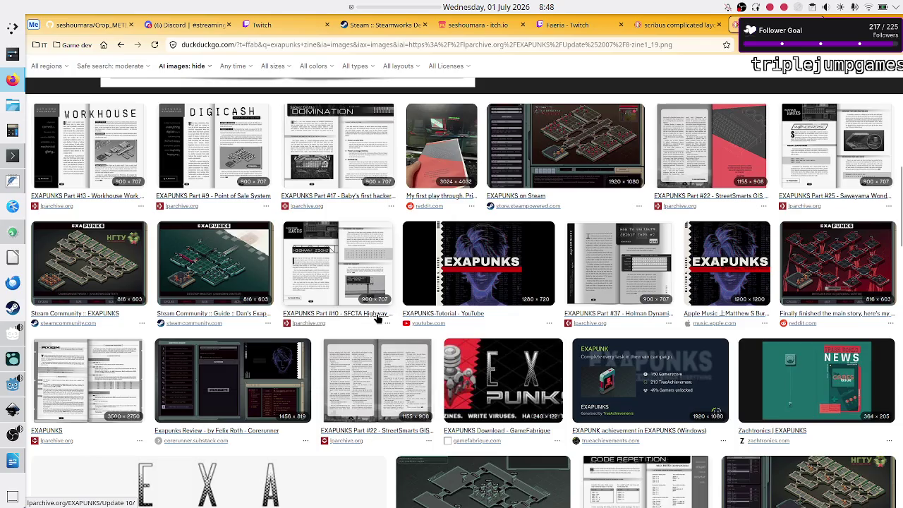
{"action": "scroll", "coordinate": [377, 319], "scroll_direction": "down", "scroll_amount": 1}
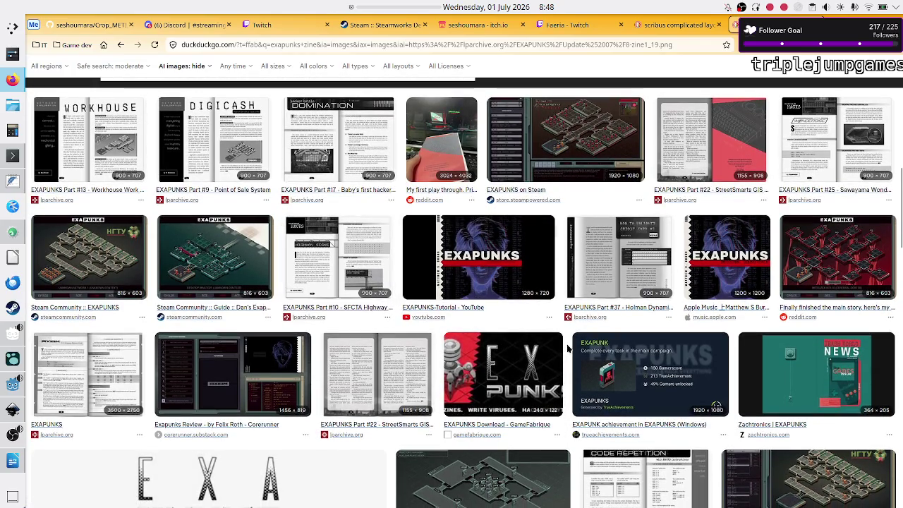
Preview the SFCTA Highway Sign zine spread, then scroll through many more image results
{"action": "left_click", "coordinate": [332, 225]}
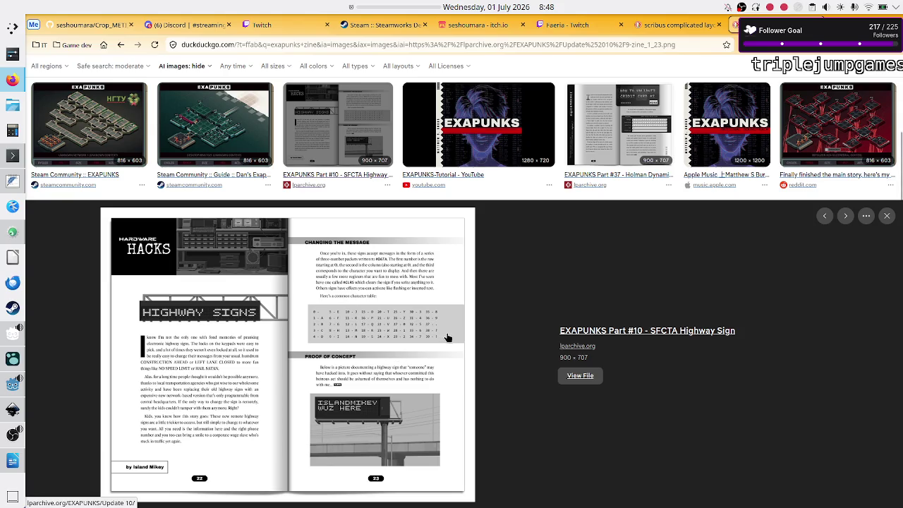
{"action": "scroll", "coordinate": [446, 337], "scroll_direction": "down", "scroll_amount": 1}
{"action": "scroll", "coordinate": [446, 337], "scroll_direction": "down", "scroll_amount": 3}
{"action": "scroll", "coordinate": [447, 337], "scroll_direction": "down", "scroll_amount": 4}
{"action": "scroll", "coordinate": [446, 337], "scroll_direction": "down", "scroll_amount": 2}
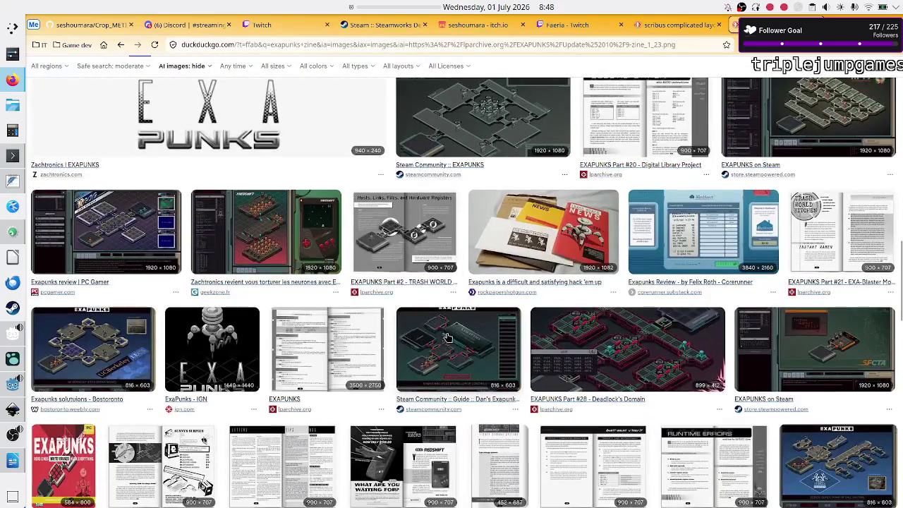
{"action": "scroll", "coordinate": [447, 337], "scroll_direction": "down", "scroll_amount": 3}
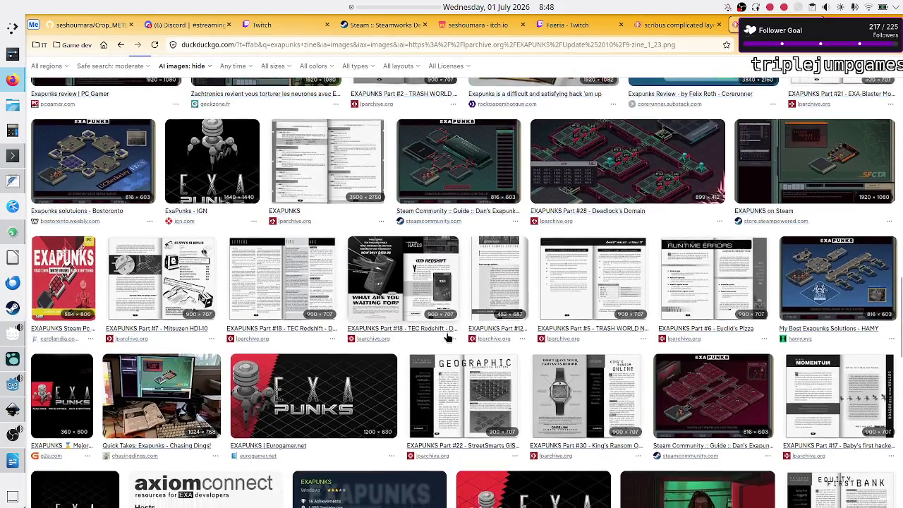
{"action": "scroll", "coordinate": [447, 337], "scroll_direction": "down", "scroll_amount": 1}
{"action": "scroll", "coordinate": [446, 337], "scroll_direction": "down", "scroll_amount": 1}
{"action": "scroll", "coordinate": [446, 337], "scroll_direction": "down", "scroll_amount": 1}
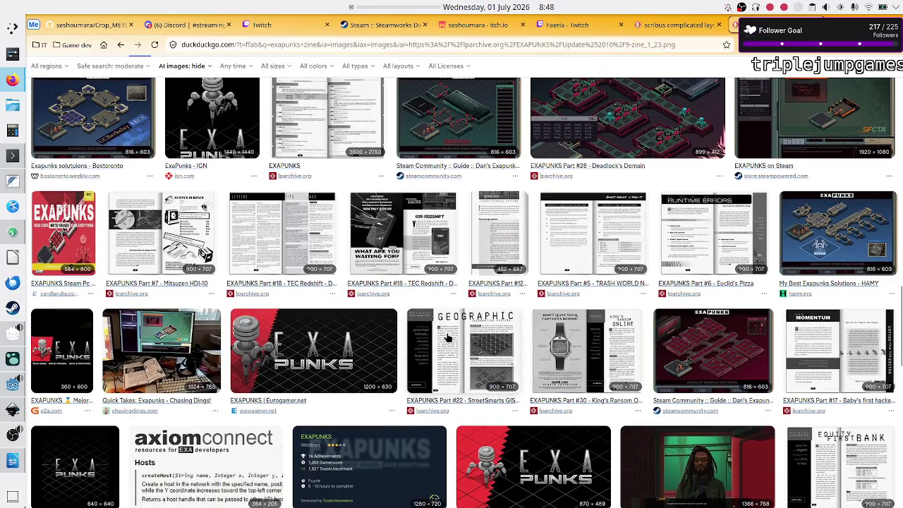
{"action": "scroll", "coordinate": [447, 337], "scroll_direction": "down", "scroll_amount": 1}
{"action": "scroll", "coordinate": [446, 338], "scroll_direction": "down", "scroll_amount": 1}
{"action": "scroll", "coordinate": [446, 337], "scroll_direction": "down", "scroll_amount": 1}
{"action": "scroll", "coordinate": [446, 337], "scroll_direction": "down", "scroll_amount": 1}
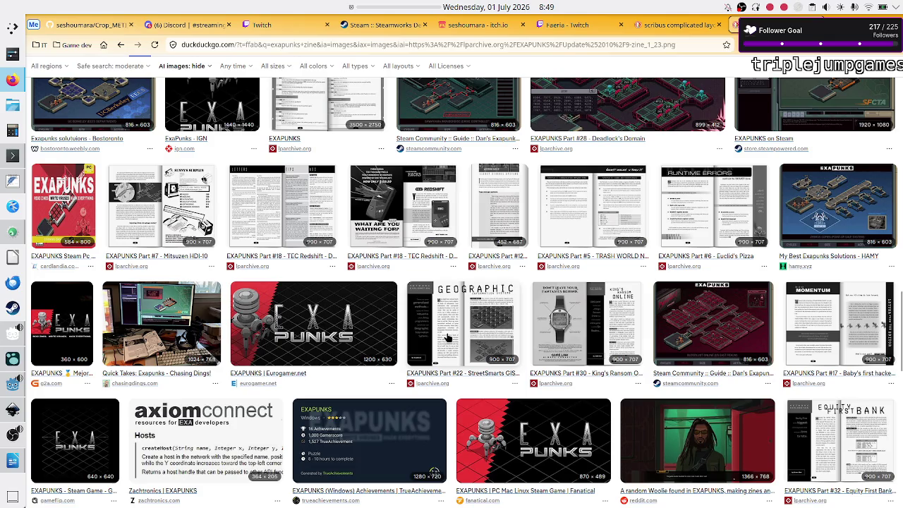
{"action": "scroll", "coordinate": [446, 337], "scroll_direction": "down", "scroll_amount": 1}
{"action": "scroll", "coordinate": [446, 337], "scroll_direction": "down", "scroll_amount": 2}
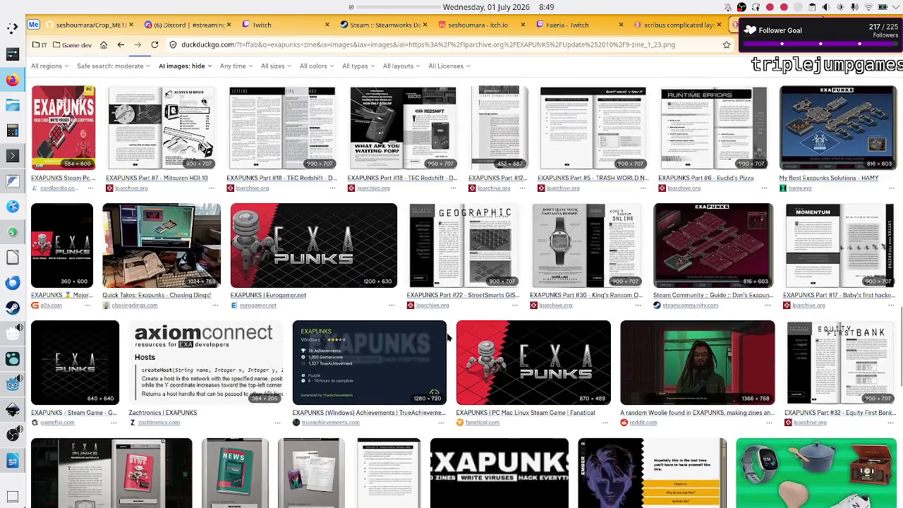
{"action": "scroll", "coordinate": [446, 337], "scroll_direction": "down", "scroll_amount": 3}
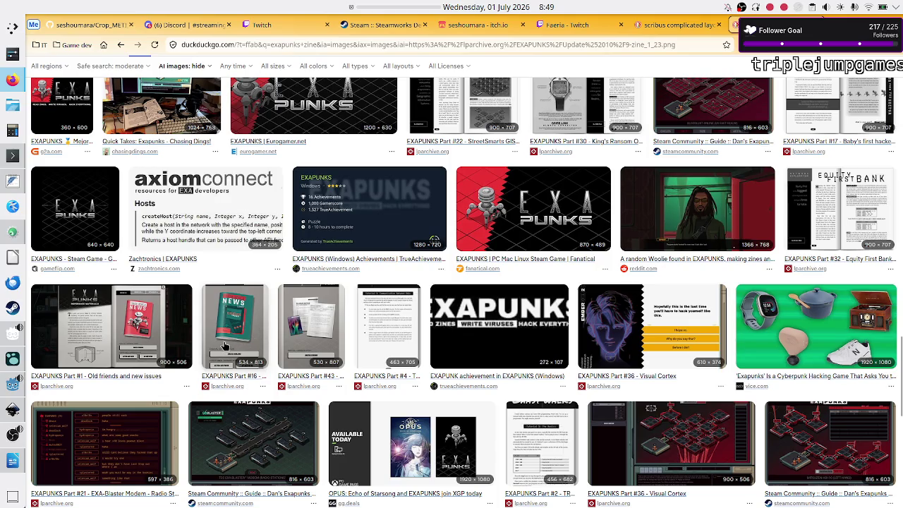
{"action": "scroll", "coordinate": [227, 334], "scroll_direction": "down", "scroll_amount": 3}
{"action": "scroll", "coordinate": [227, 333], "scroll_direction": "down", "scroll_amount": 2}
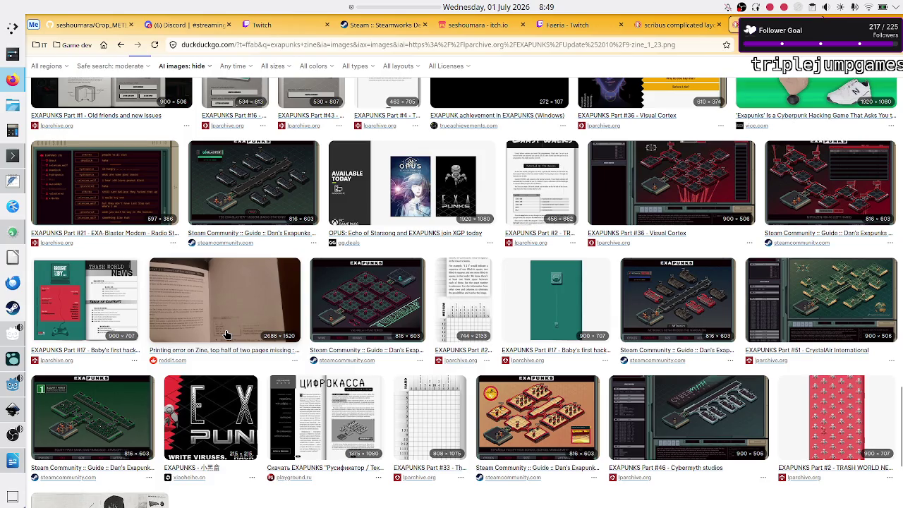
{"action": "scroll", "coordinate": [227, 333], "scroll_direction": "up", "scroll_amount": 10}
{"action": "scroll", "coordinate": [227, 334], "scroll_direction": "up", "scroll_amount": 3}
{"action": "scroll", "coordinate": [227, 334], "scroll_direction": "up", "scroll_amount": 2}
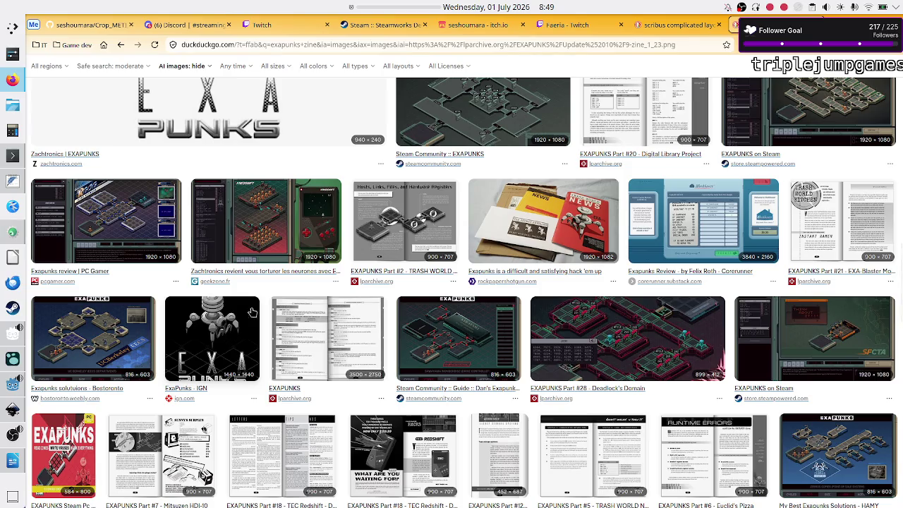
Preview the TRASH WORLD NEWS Tutorial 1 spread and scroll back up through the results
{"action": "left_click", "coordinate": [399, 222]}
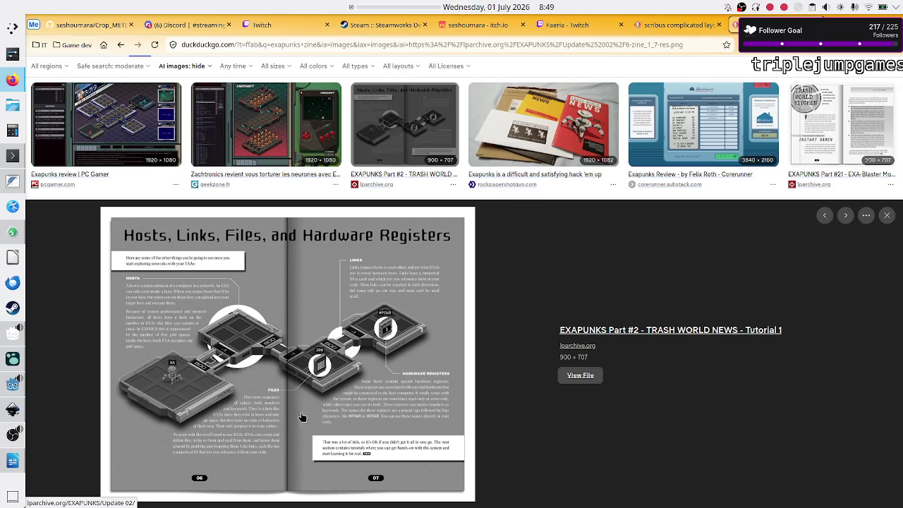
{"action": "scroll", "coordinate": [556, 312], "scroll_direction": "up", "scroll_amount": 1}
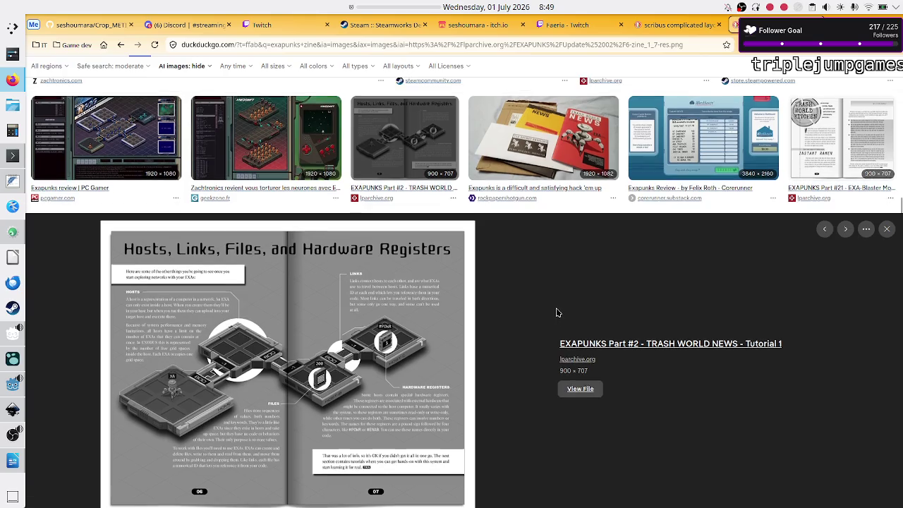
{"action": "scroll", "coordinate": [556, 313], "scroll_direction": "up", "scroll_amount": 1}
{"action": "scroll", "coordinate": [556, 312], "scroll_direction": "up", "scroll_amount": 2}
{"action": "scroll", "coordinate": [556, 312], "scroll_direction": "up", "scroll_amount": 2}
{"action": "scroll", "coordinate": [556, 313], "scroll_direction": "up", "scroll_amount": 1}
{"action": "scroll", "coordinate": [556, 312], "scroll_direction": "up", "scroll_amount": 5}
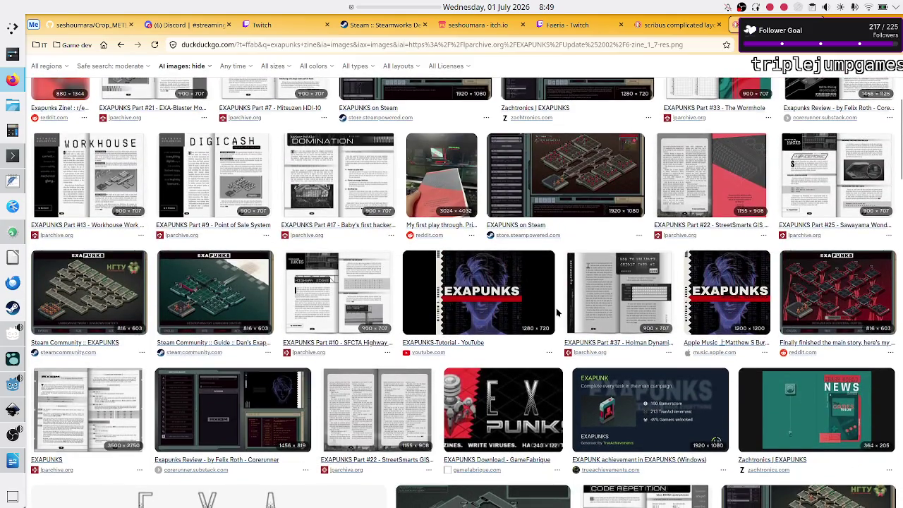
{"action": "scroll", "coordinate": [557, 312], "scroll_direction": "up", "scroll_amount": 1}
{"action": "scroll", "coordinate": [557, 312], "scroll_direction": "up", "scroll_amount": 2}
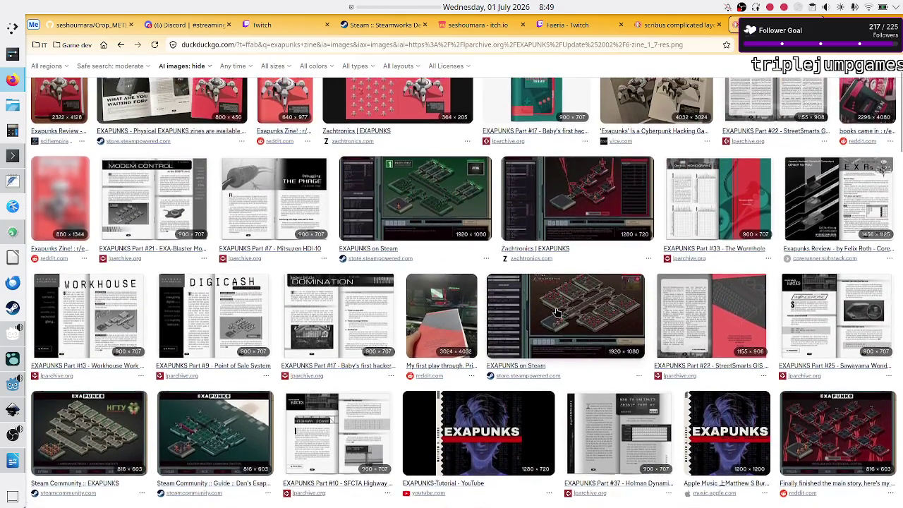
{"action": "scroll", "coordinate": [557, 312], "scroll_direction": "up", "scroll_amount": 1}
{"action": "scroll", "coordinate": [557, 312], "scroll_direction": "up", "scroll_amount": 1}
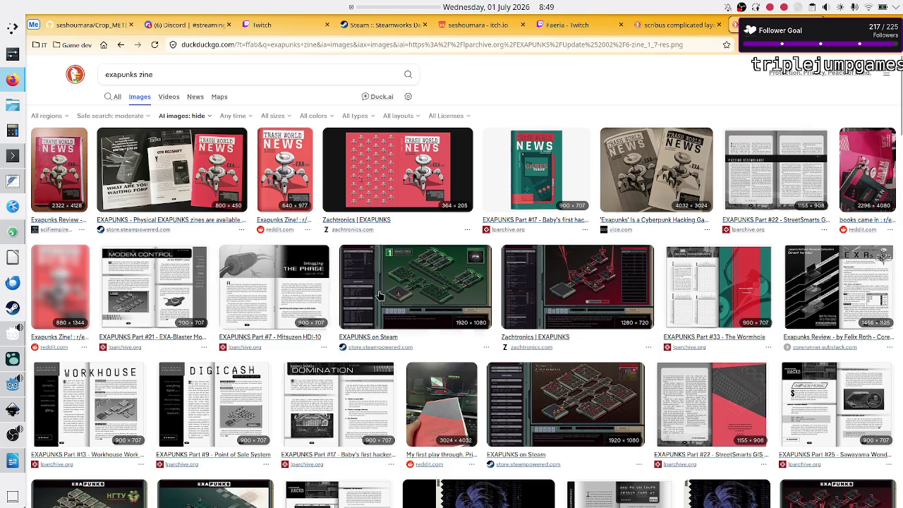
{"action": "scroll", "coordinate": [348, 303], "scroll_direction": "down", "scroll_amount": 3}
Preview the EXAPUNKS Part #2 image, browse further, then close it and return to the web results
{"action": "left_click", "coordinate": [423, 293]}
{"action": "scroll", "coordinate": [426, 284], "scroll_direction": "down", "scroll_amount": 4}
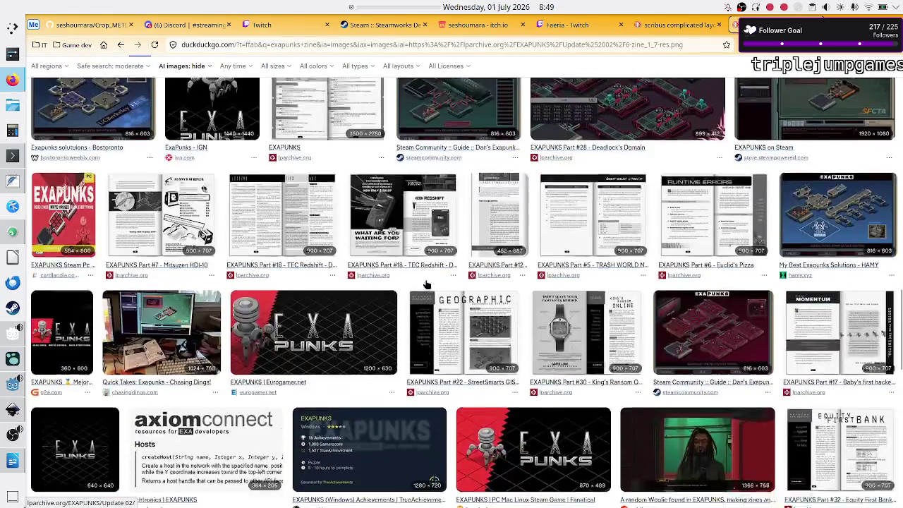
{"action": "scroll", "coordinate": [426, 284], "scroll_direction": "down", "scroll_amount": 1}
{"action": "scroll", "coordinate": [426, 284], "scroll_direction": "down", "scroll_amount": 4}
{"action": "scroll", "coordinate": [426, 284], "scroll_direction": "down", "scroll_amount": 1}
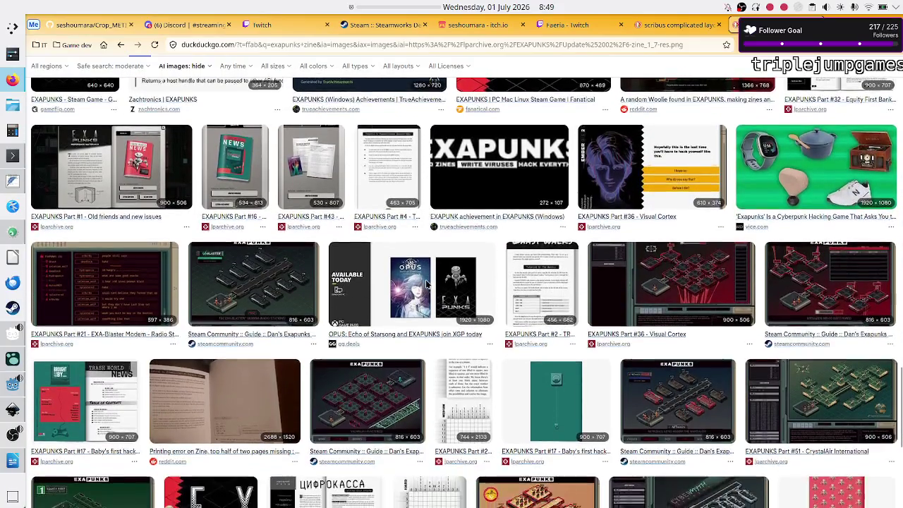
{"action": "scroll", "coordinate": [426, 284], "scroll_direction": "down", "scroll_amount": 4}
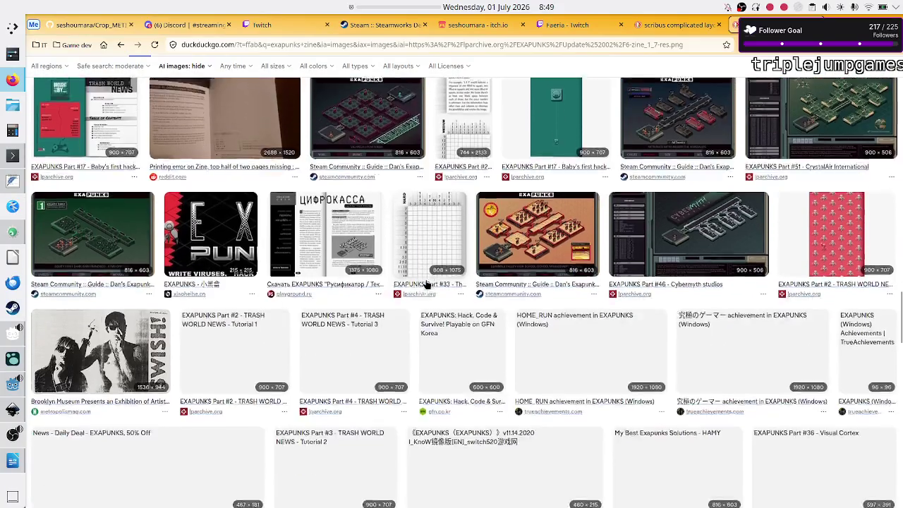
{"action": "scroll", "coordinate": [425, 284], "scroll_direction": "down", "scroll_amount": 2}
{"action": "scroll", "coordinate": [426, 284], "scroll_direction": "down", "scroll_amount": 1}
{"action": "scroll", "coordinate": [426, 284], "scroll_direction": "down", "scroll_amount": 2}
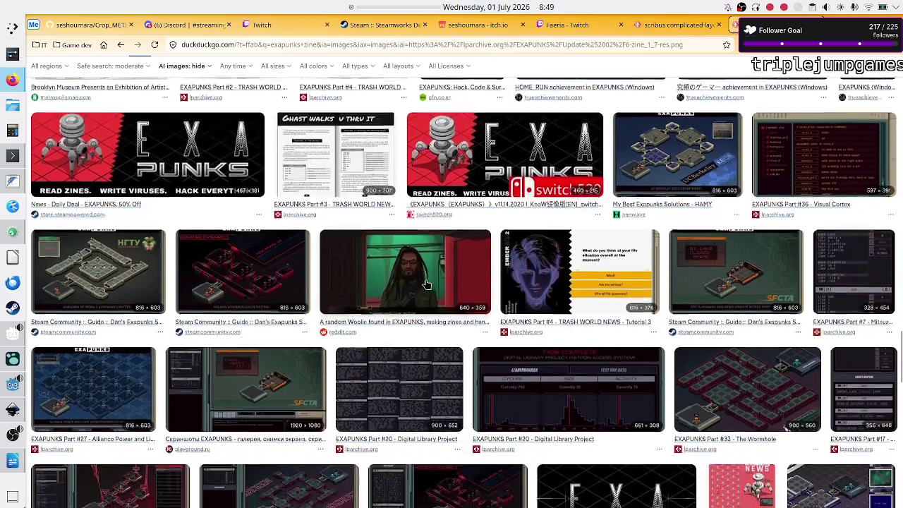
{"action": "scroll", "coordinate": [425, 284], "scroll_direction": "down", "scroll_amount": 1}
{"action": "scroll", "coordinate": [426, 284], "scroll_direction": "down", "scroll_amount": 2}
{"action": "scroll", "coordinate": [426, 284], "scroll_direction": "down", "scroll_amount": 3}
{"action": "scroll", "coordinate": [426, 285], "scroll_direction": "down", "scroll_amount": 1}
{"action": "scroll", "coordinate": [426, 285], "scroll_direction": "down", "scroll_amount": 2}
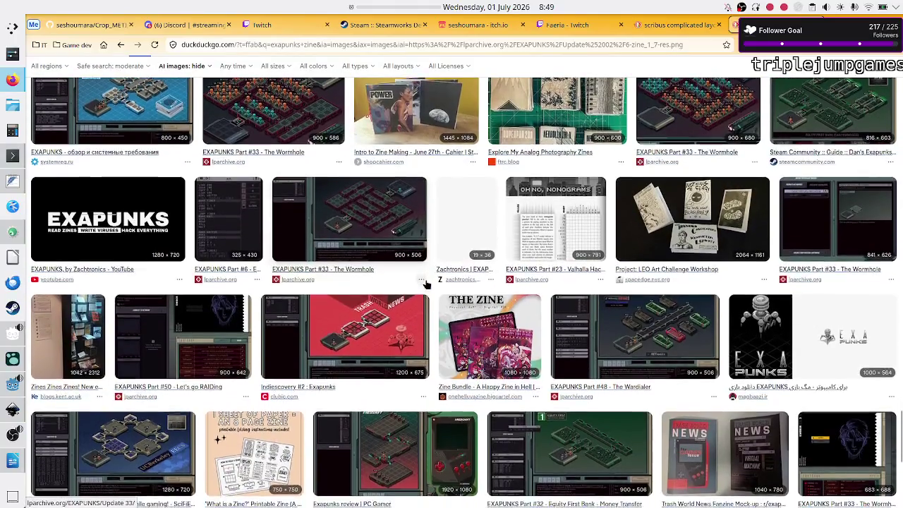
{"action": "scroll", "coordinate": [426, 284], "scroll_direction": "down", "scroll_amount": 1}
{"action": "scroll", "coordinate": [426, 284], "scroll_direction": "down", "scroll_amount": 1}
{"action": "scroll", "coordinate": [426, 284], "scroll_direction": "down", "scroll_amount": 1}
{"action": "scroll", "coordinate": [426, 284], "scroll_direction": "down", "scroll_amount": 1}
{"action": "scroll", "coordinate": [426, 285], "scroll_direction": "down", "scroll_amount": 1}
{"action": "scroll", "coordinate": [426, 284], "scroll_direction": "up", "scroll_amount": 5}
{"action": "scroll", "coordinate": [426, 284], "scroll_direction": "up", "scroll_amount": 5}
{"action": "scroll", "coordinate": [426, 284], "scroll_direction": "up", "scroll_amount": 5}
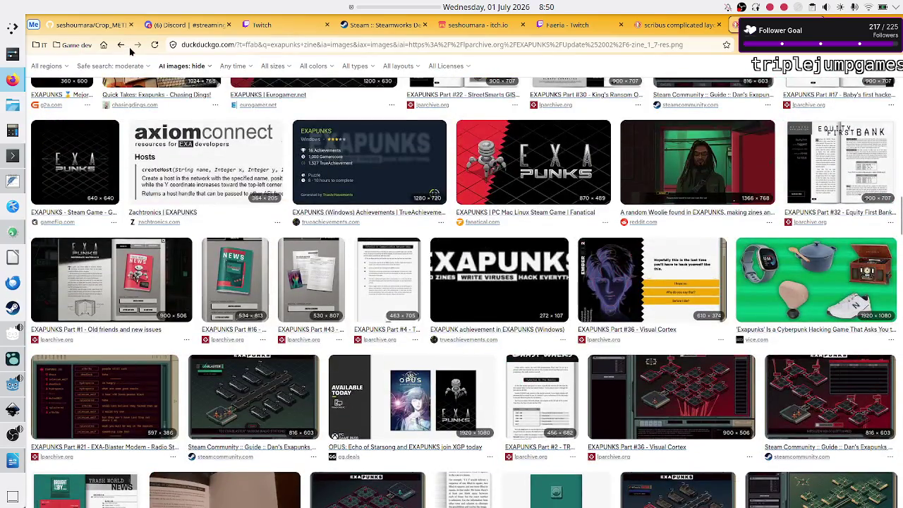
{"action": "left_click", "coordinate": [121, 46]}
{"action": "left_click", "coordinate": [121, 45]}
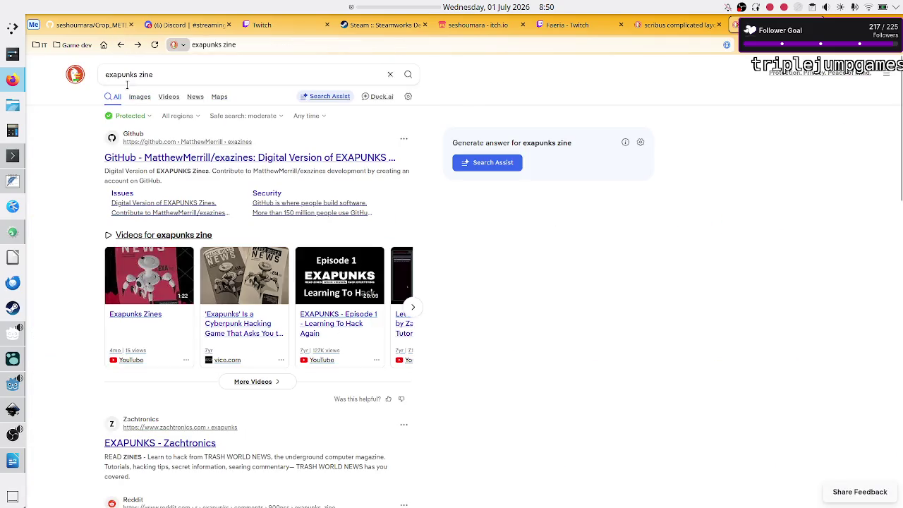
Open the exazines GitHub repository, view an EXAPUNKS screenshot, then enter the zine01 folder
{"action": "left_click", "coordinate": [181, 158]}
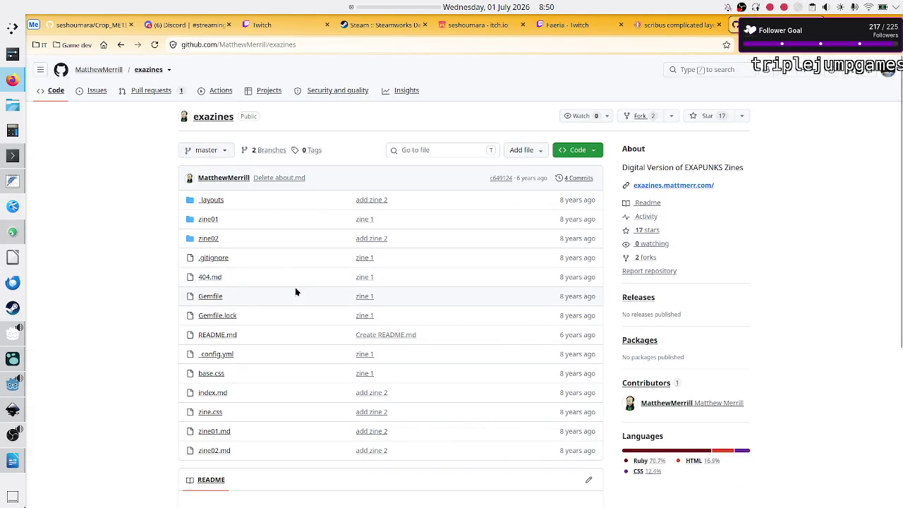
{"action": "scroll", "coordinate": [294, 290], "scroll_direction": "down", "scroll_amount": 5}
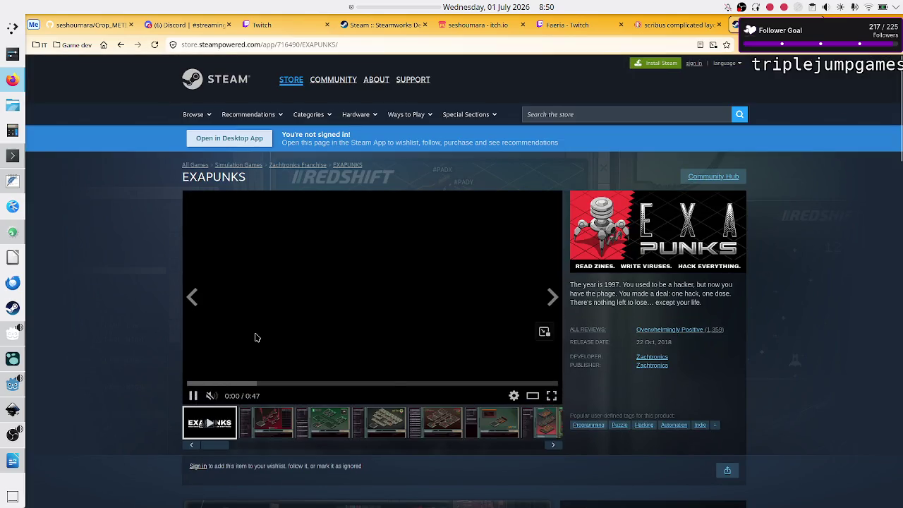
{"action": "left_click", "coordinate": [278, 424]}
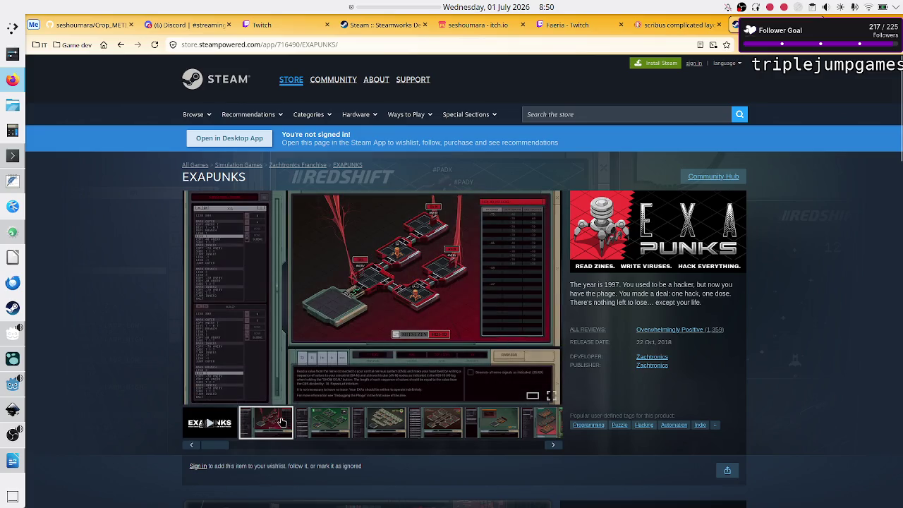
{"action": "scroll", "coordinate": [403, 422], "scroll_direction": "down", "scroll_amount": 1}
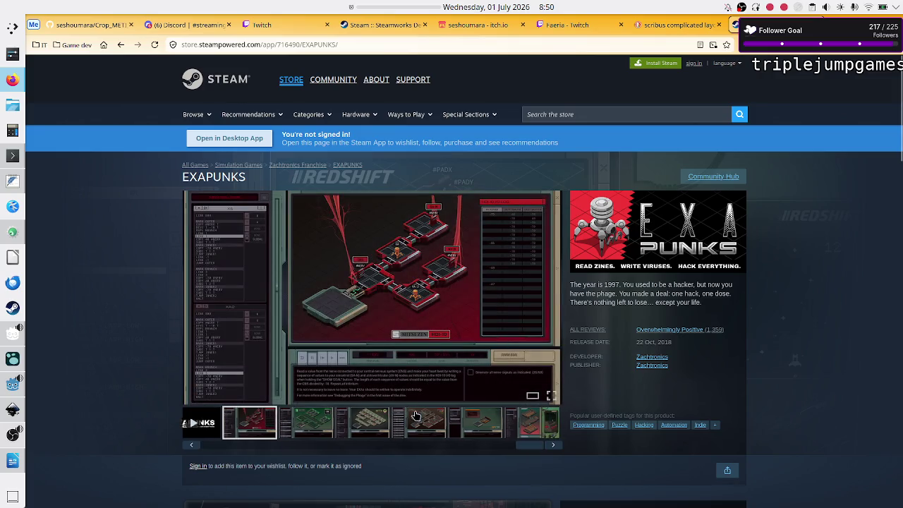
{"action": "left_click", "coordinate": [90, 19]}
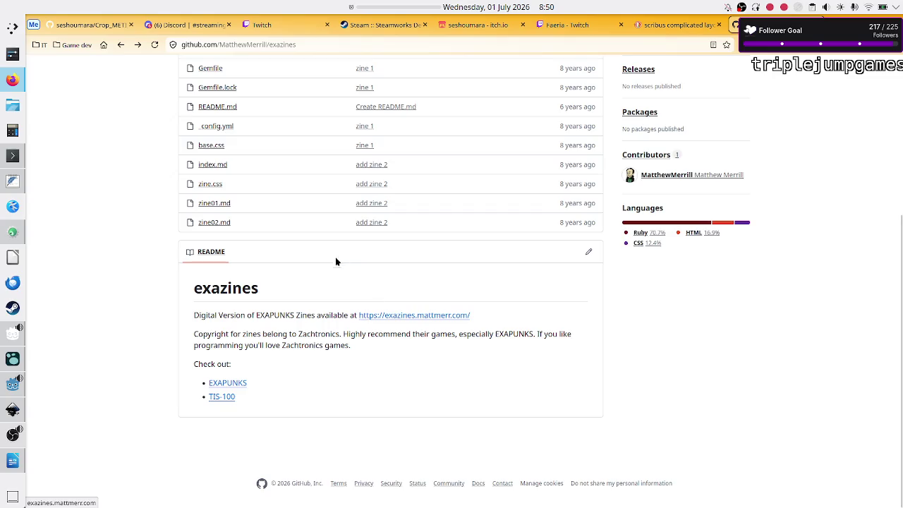
{"action": "scroll", "coordinate": [331, 232], "scroll_direction": "up", "scroll_amount": 3}
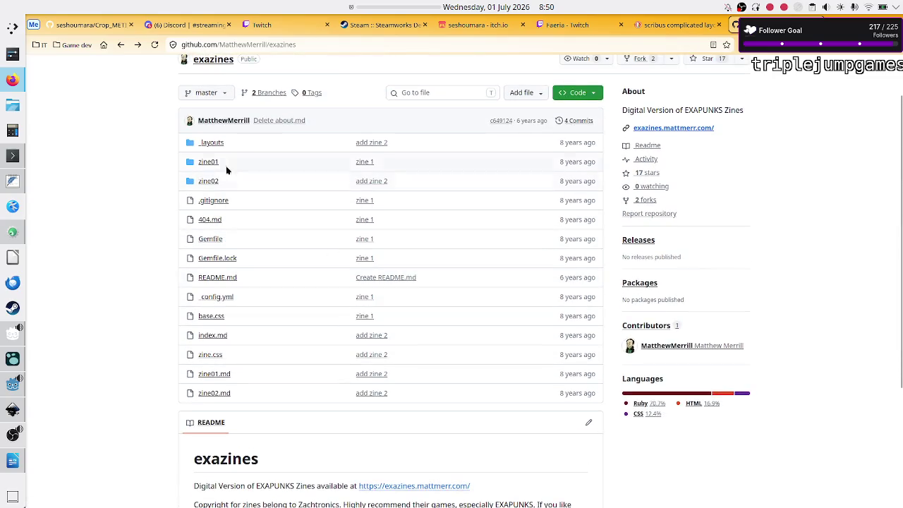
{"action": "left_click", "coordinate": [209, 162]}
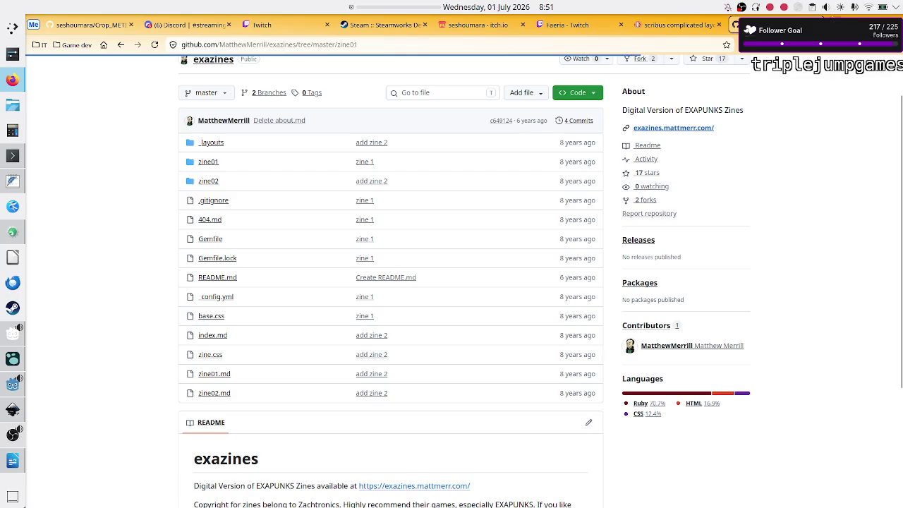
{"action": "key", "text": "ctrl+t"}
Open Google Translate via a 'g translate' search and hear 'zine' pronounced in Japanese
{"action": "type", "text": "g translate"}
{"action": "key", "text": "Return"}
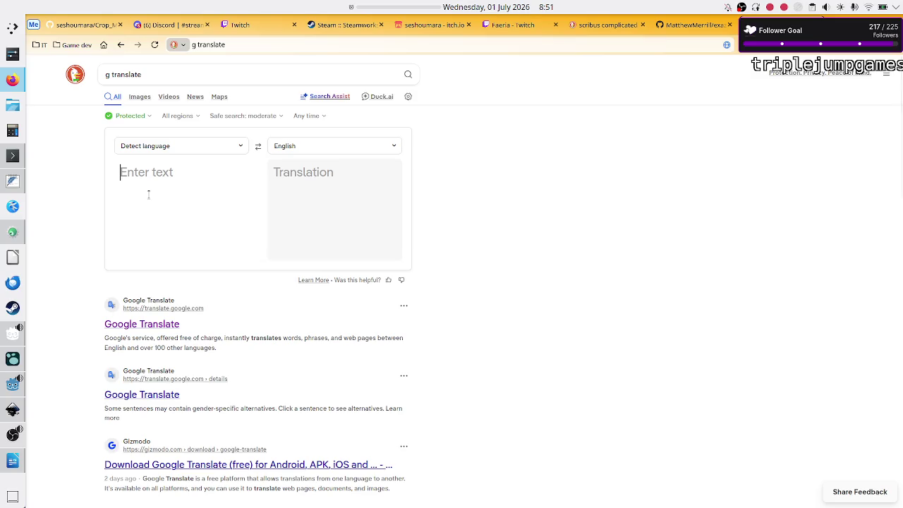
{"action": "left_click", "coordinate": [139, 329]}
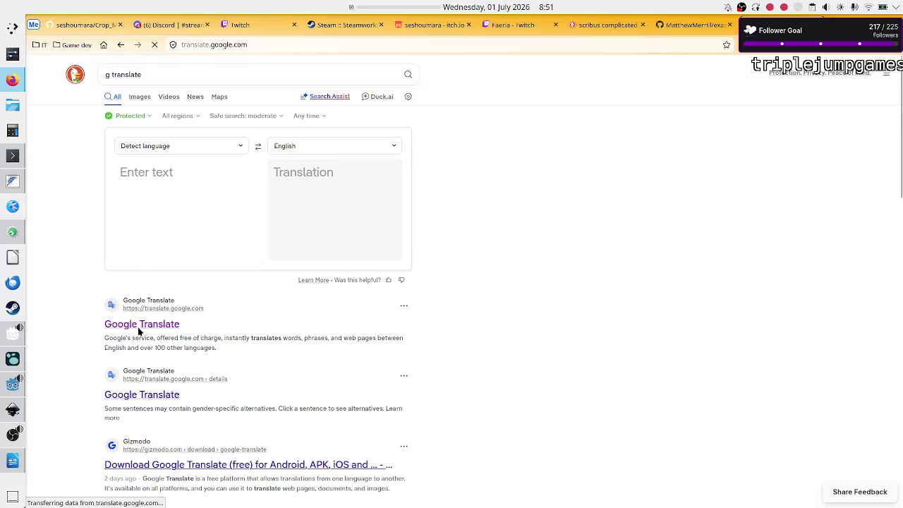
{"action": "type", "text": "z"}
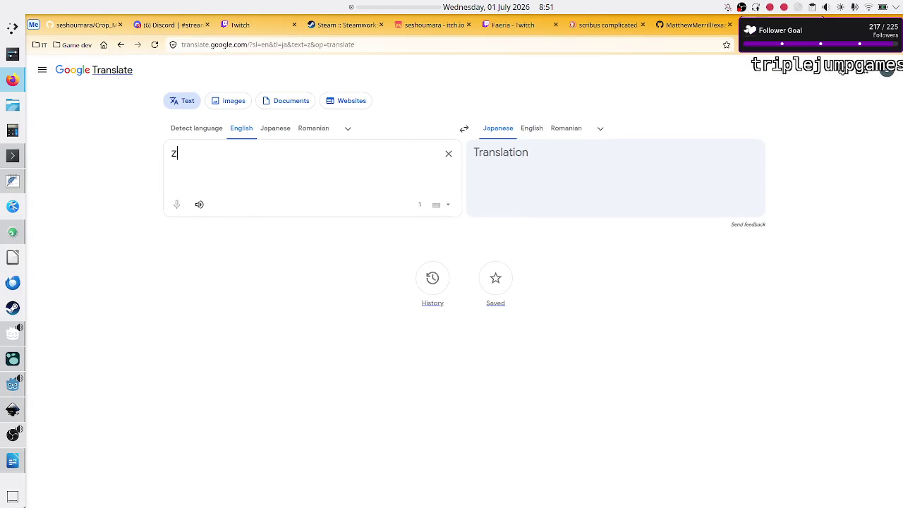
{"action": "type", "text": "ine"}
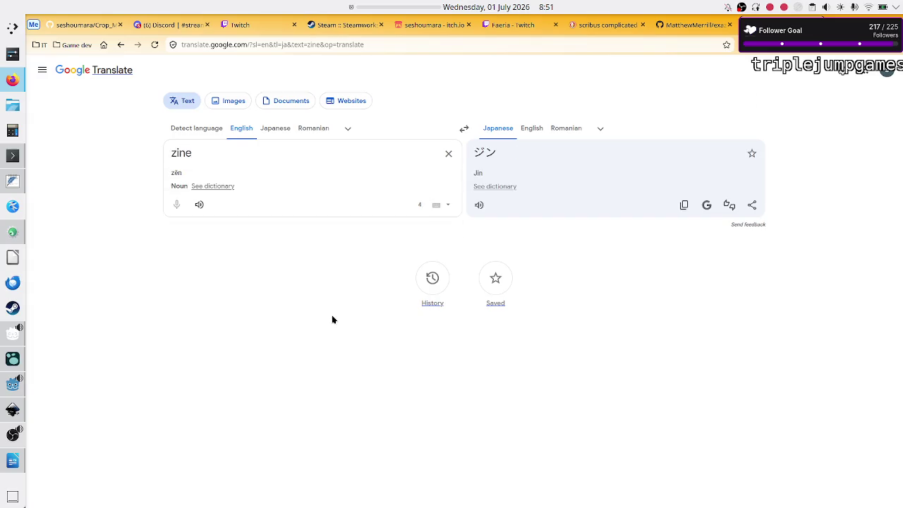
{"action": "left_click", "coordinate": [206, 209]}
Compare Japanese translations and pronunciations of 'magazine' and 'zine', then start a 'magazine vs zine' search
{"action": "double_click", "coordinate": [218, 158]}
{"action": "type", "text": "magazine"}
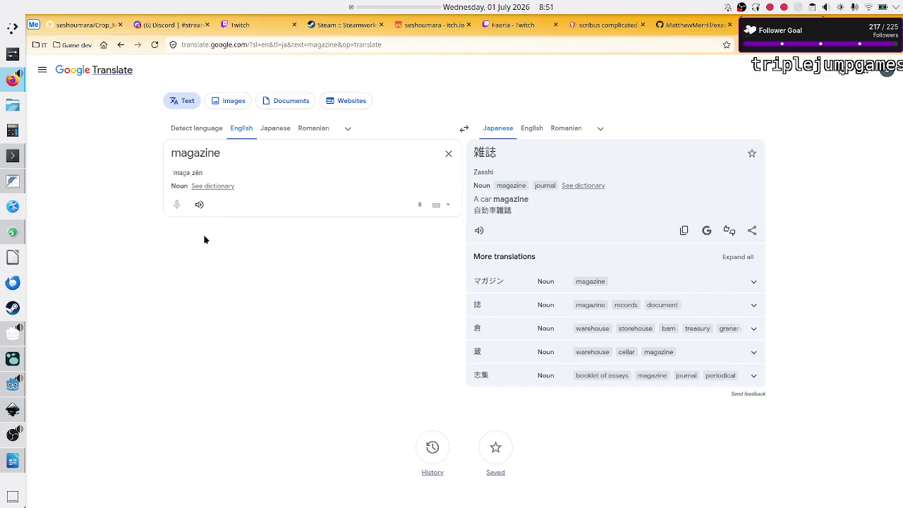
{"action": "left_click", "coordinate": [198, 205]}
{"action": "key", "text": "BackSpace"}
{"action": "key", "text": "BackSpace"}
{"action": "key", "text": "BackSpace"}
{"action": "key", "text": "BackSpace"}
{"action": "key", "text": "BackSpace"}
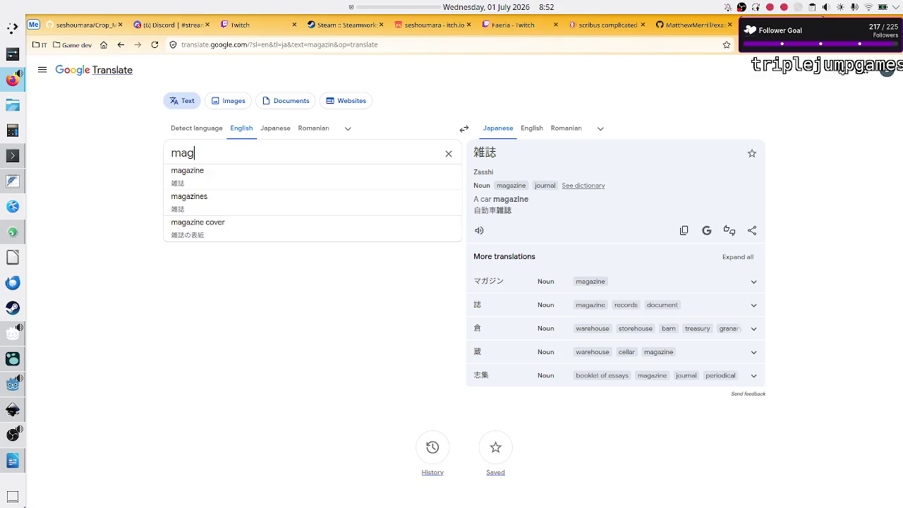
{"action": "key", "text": "BackSpace"}
{"action": "key", "text": "BackSpace"}
{"action": "key", "text": "BackSpace"}
{"action": "type", "text": "maga"}
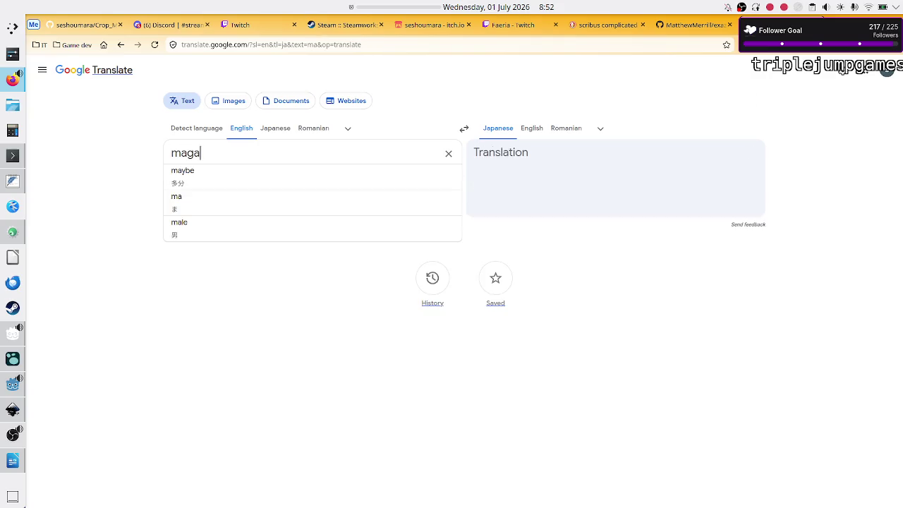
{"action": "type", "text": "zine"}
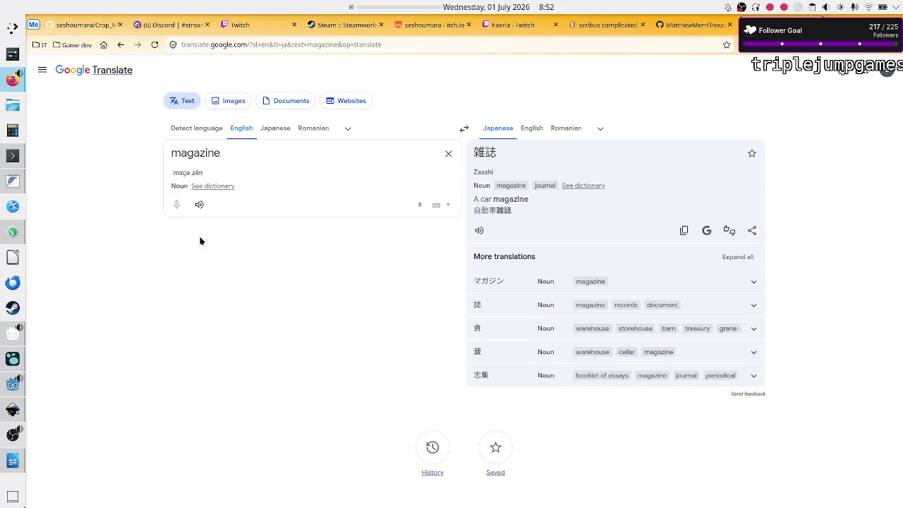
{"action": "left_click", "coordinate": [199, 206]}
{"action": "double_click", "coordinate": [237, 153]}
{"action": "type", "text": "zi"}
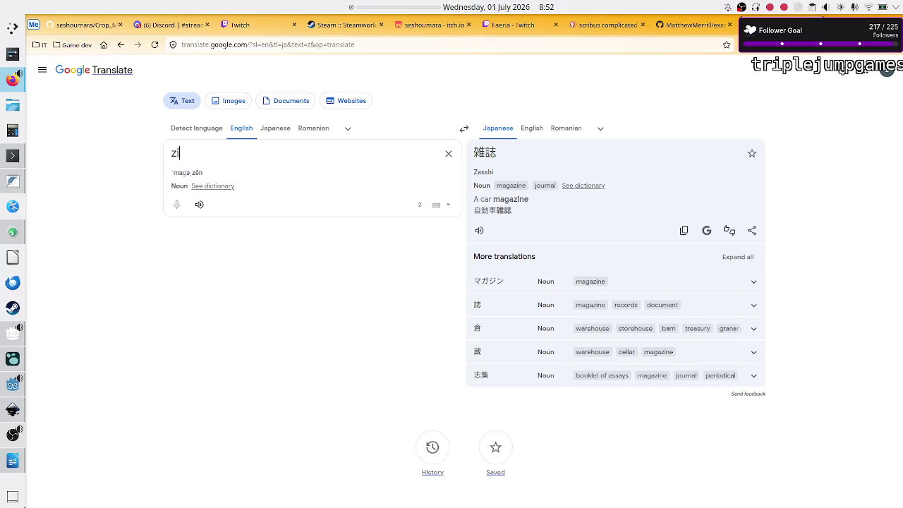
{"action": "type", "text": "ne"}
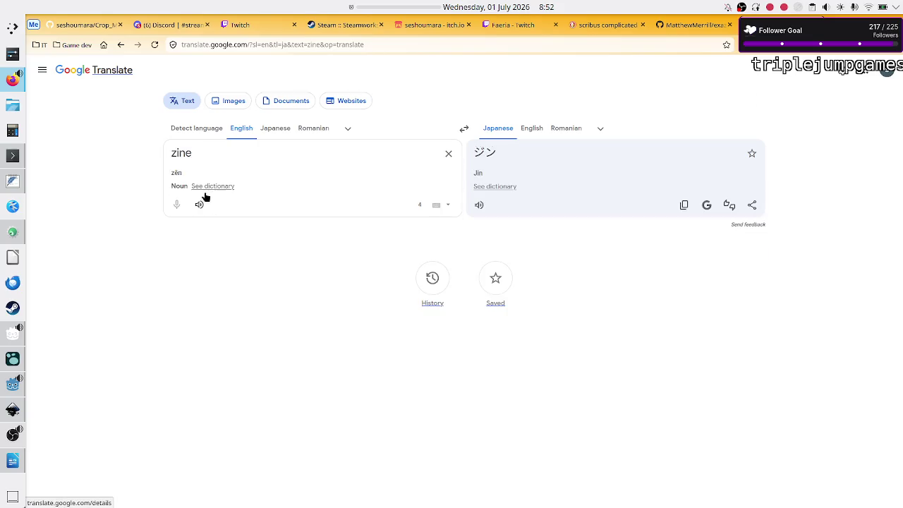
{"action": "left_click", "coordinate": [199, 204]}
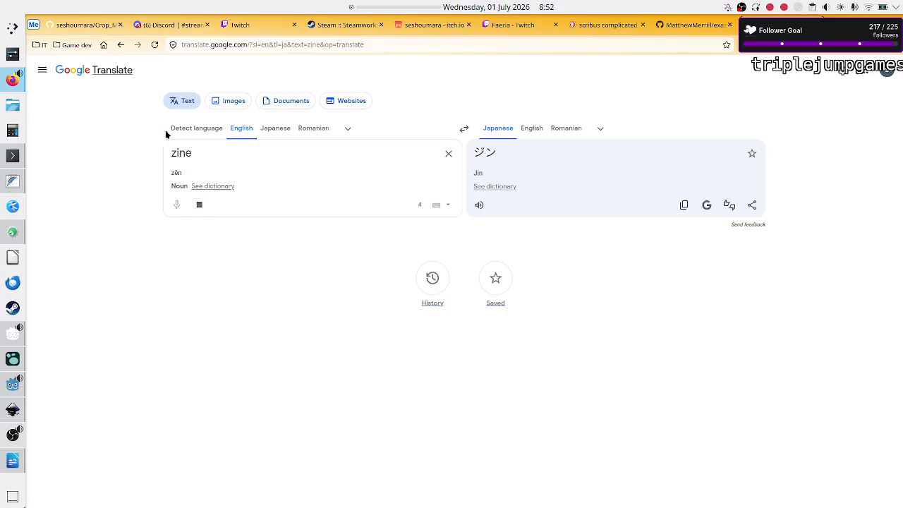
{"action": "left_click", "coordinate": [104, 44]}
{"action": "type", "text": "ma"}
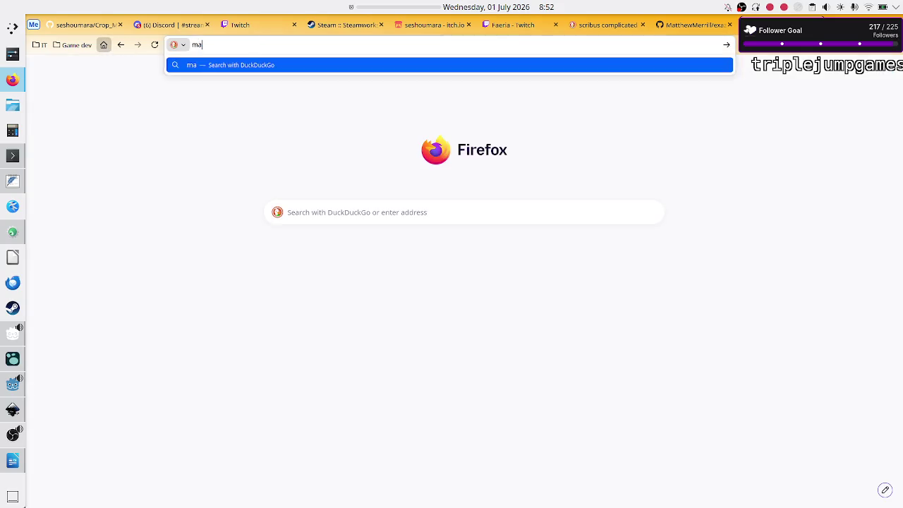
{"action": "type", "text": "gazine v"}
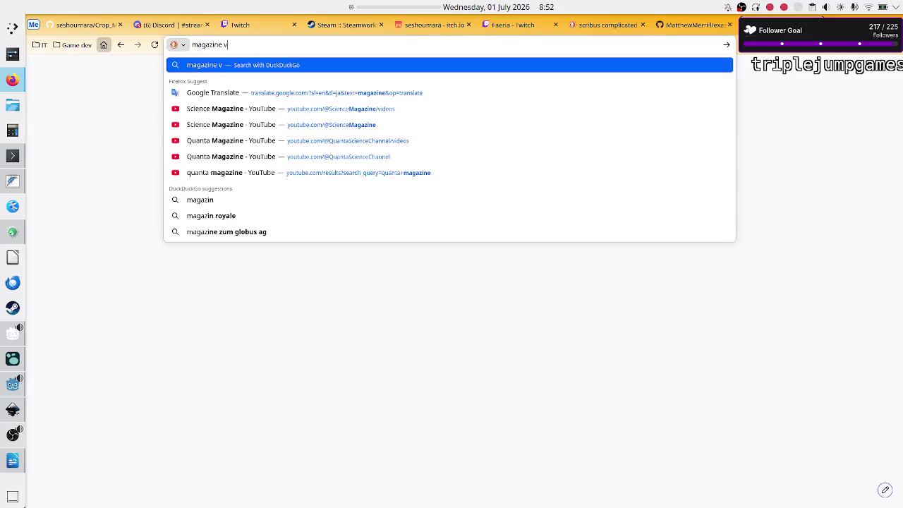
{"action": "type", "text": "s zine"}
{"action": "key", "text": "Return"}
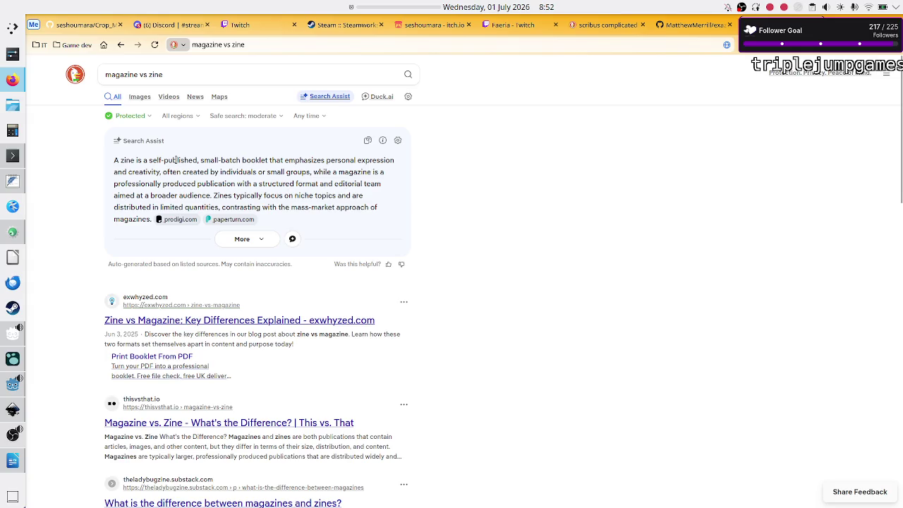
{"action": "mouse_move", "coordinate": [148, 160]}
{"action": "left_mouse_down"}
{"action": "mouse_move", "coordinate": [375, 157]}
{"action": "mouse_move", "coordinate": [152, 173]}
{"action": "left_mouse_up"}
{"action": "left_click", "coordinate": [250, 160]}
{"action": "left_click", "coordinate": [322, 161]}
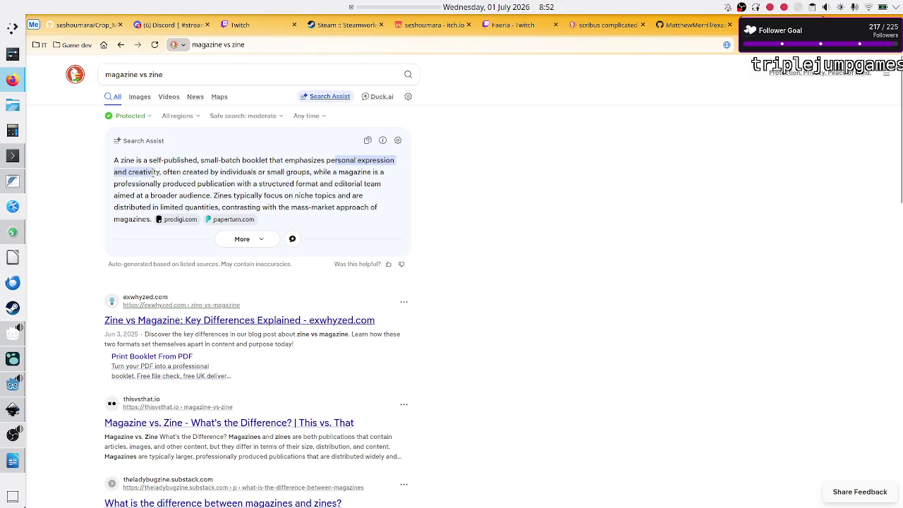
{"action": "left_click", "coordinate": [154, 173]}
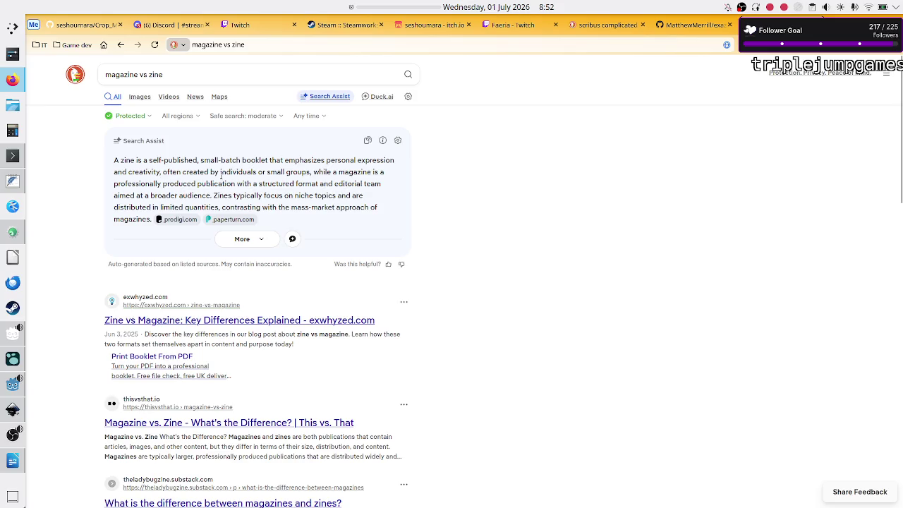
{"action": "double_click", "coordinate": [239, 172]}
{"action": "left_click", "coordinate": [252, 169]}
{"action": "left_click_drag", "start_coordinate": [140, 183], "coordinate": [234, 184]}
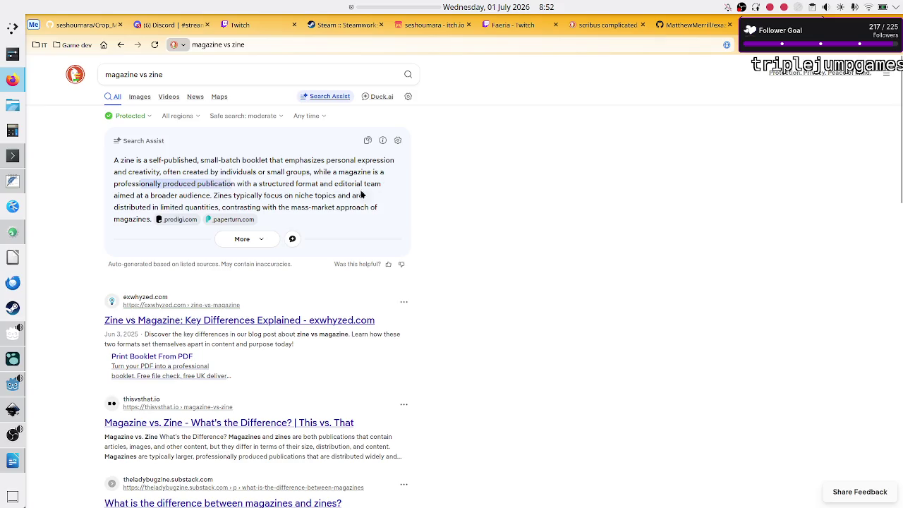
{"action": "left_click", "coordinate": [217, 196]}
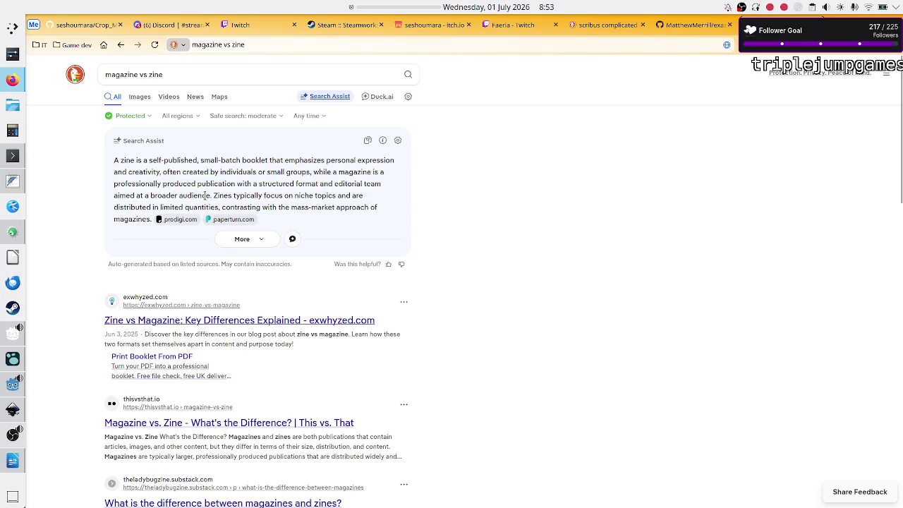
{"action": "double_click", "coordinate": [127, 160]}
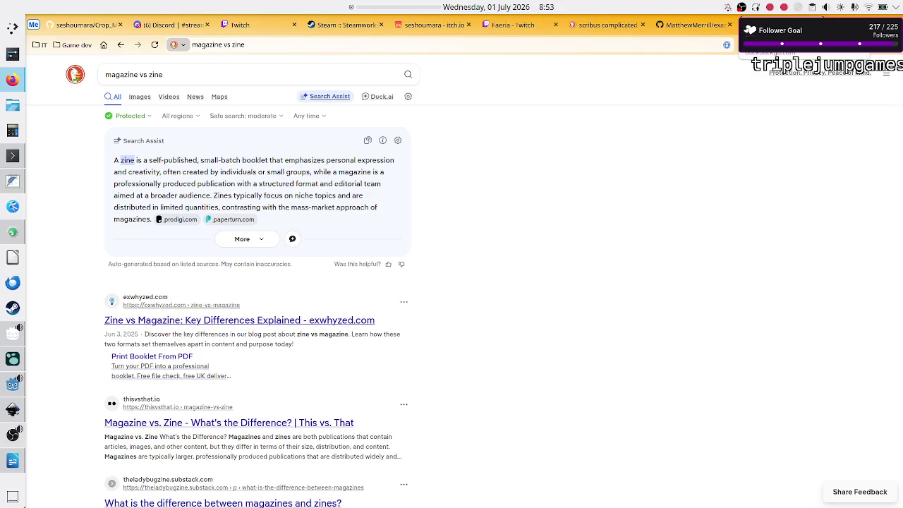
{"action": "key", "text": "ctrl+w"}
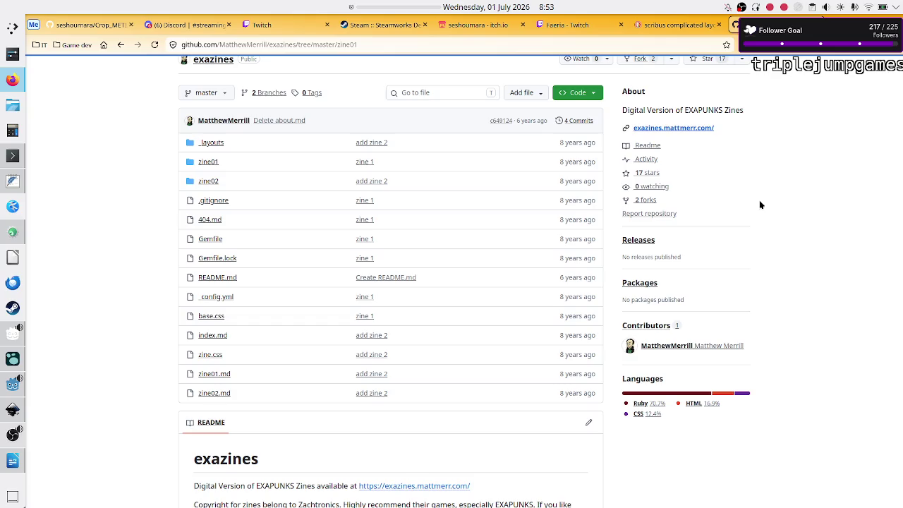
Start a 00:03:00 countdown from the panel timer and bring OBS Studio forward
{"action": "right_click", "coordinate": [418, 5]}
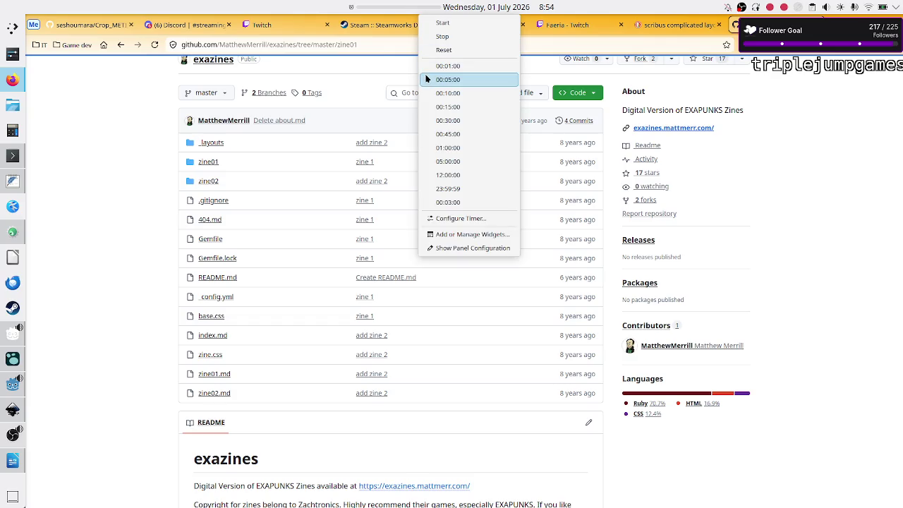
{"action": "left_click", "coordinate": [457, 203]}
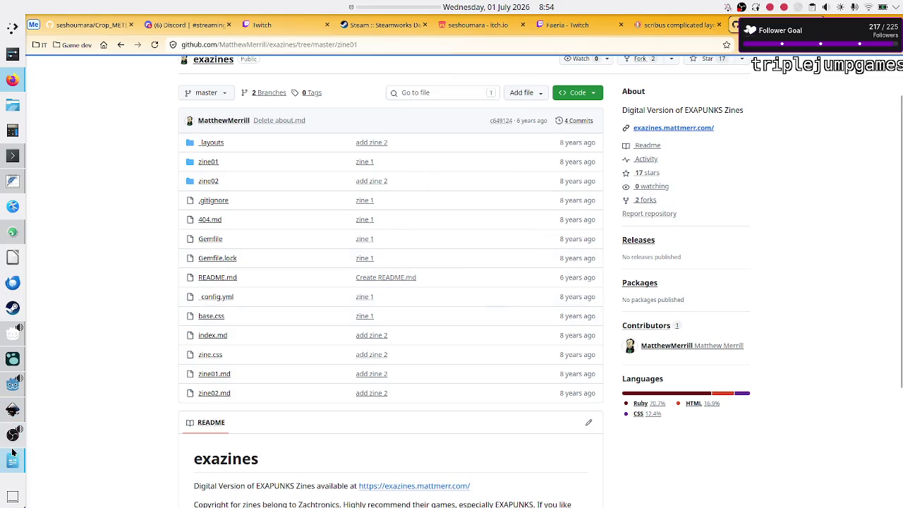
{"action": "mouse_move", "coordinate": [13, 434]}
{"action": "left_click", "coordinate": [88, 419]}
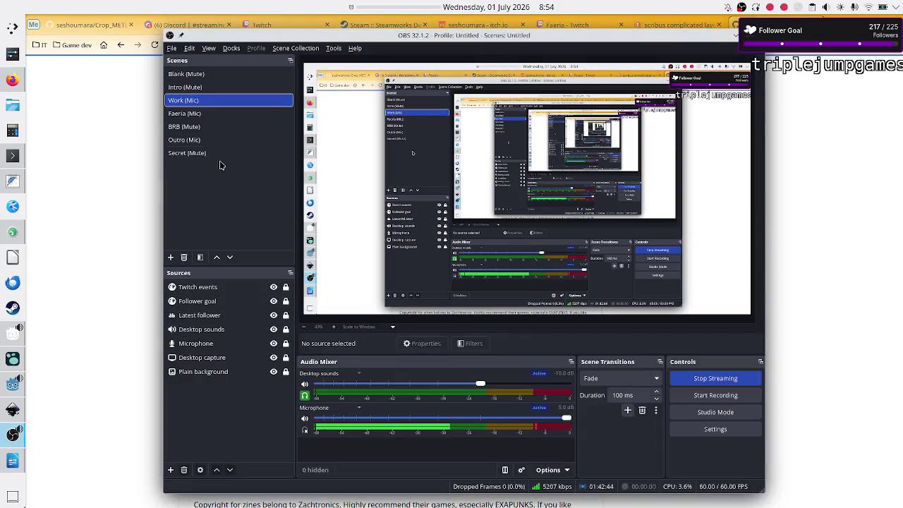
Mute the OBS microphone, return to the exazines page, and dismiss the Time out! alert
{"action": "left_click", "coordinate": [305, 420]}
{"action": "left_click", "coordinate": [141, 302]}
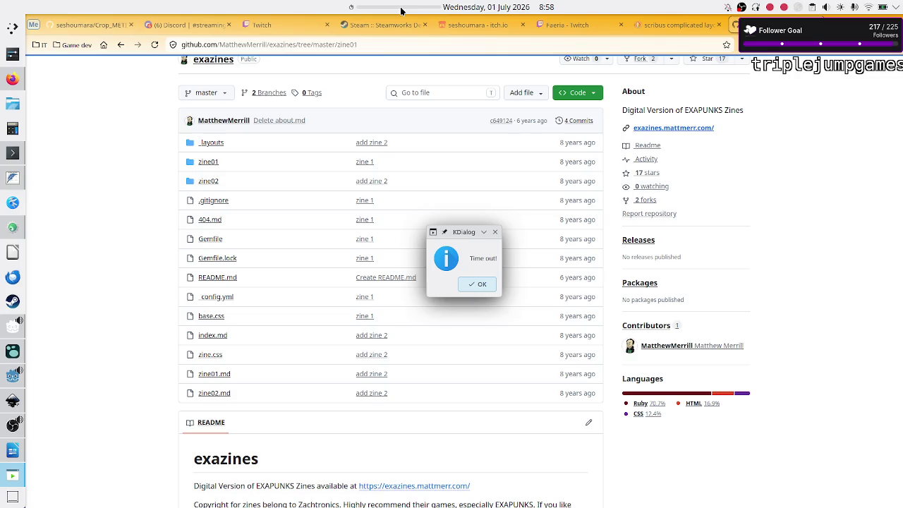
{"action": "left_click", "coordinate": [479, 284]}
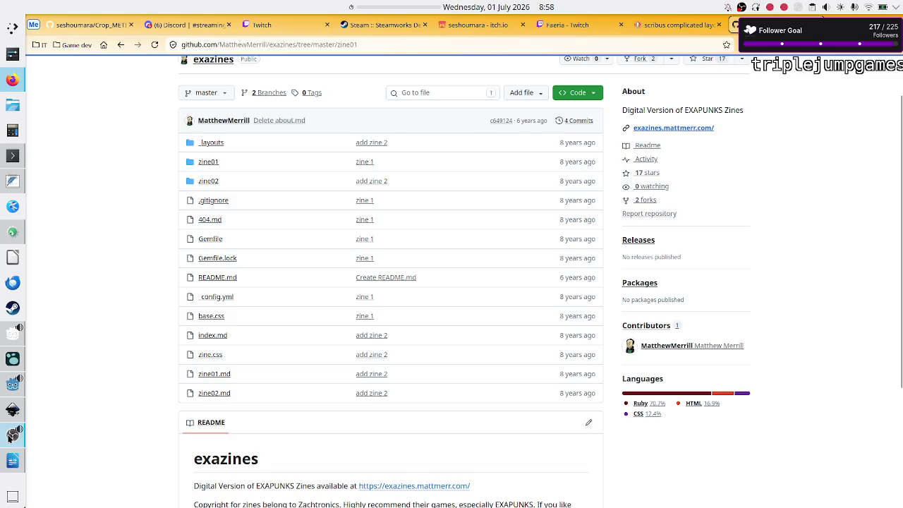
Unmute the OBS microphone and minimise OBS to reveal the exazines repository page
{"action": "left_click", "coordinate": [11, 435]}
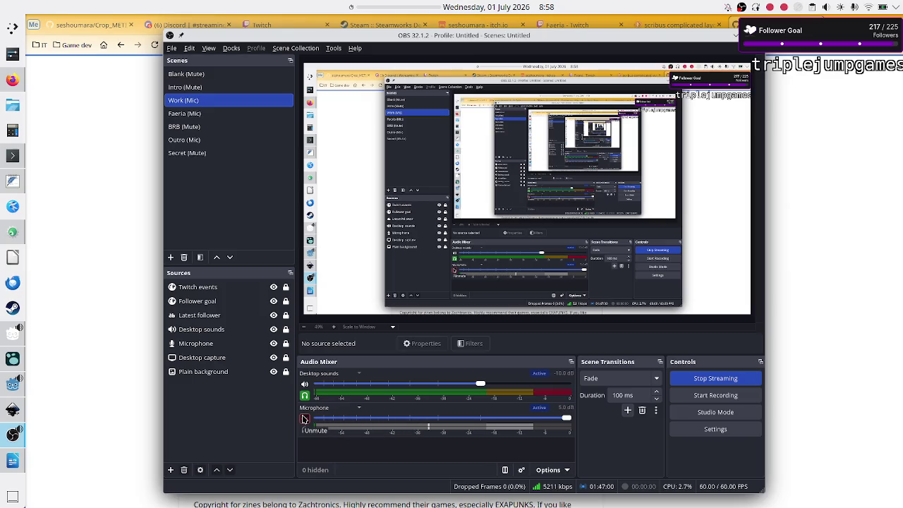
{"action": "left_click", "coordinate": [304, 418]}
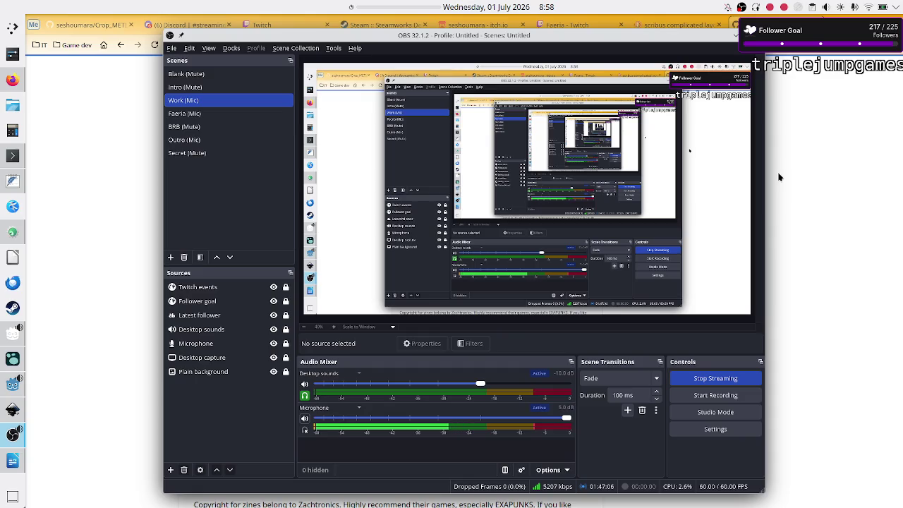
{"action": "left_click", "coordinate": [735, 35]}
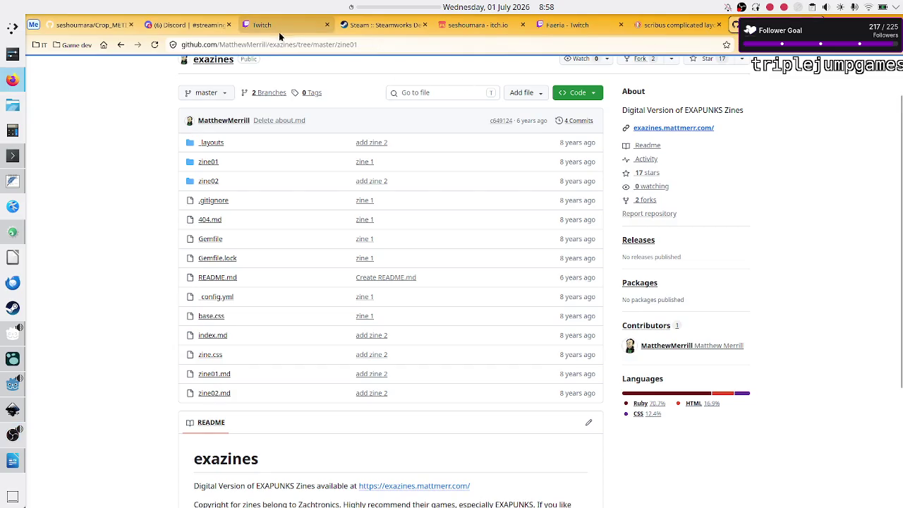
View the Discord #streaming weekly schedule, then switch to the Twitch stream manager tab
{"action": "left_click", "coordinate": [186, 26]}
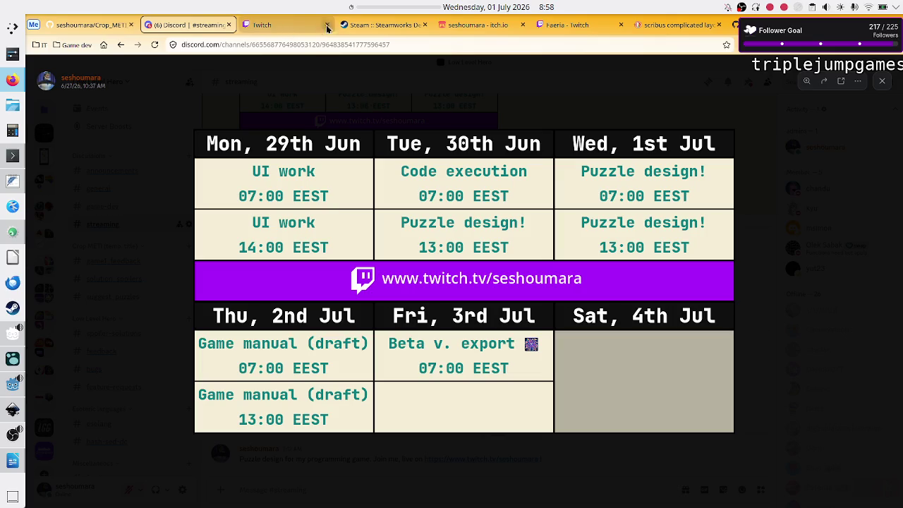
{"action": "left_click", "coordinate": [287, 26]}
Edit the Twitch stream info, replacing 'Puzzle design' with 'Manual draft' and adding '-puzzle', then save
{"action": "left_click", "coordinate": [167, 435]}
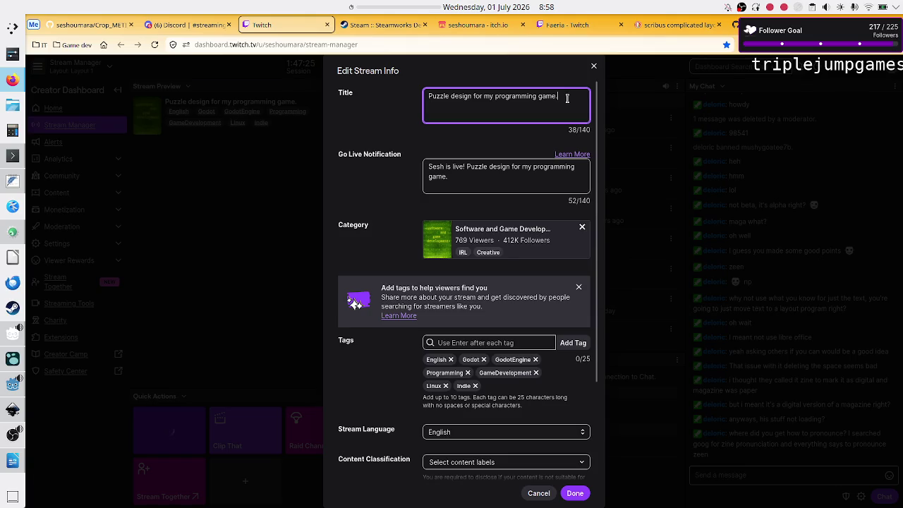
{"action": "key", "text": "Right"}
{"action": "key", "text": "Right"}
{"action": "key", "text": "Right"}
{"action": "key", "text": "BackSpace"}
{"action": "key", "text": "BackSpace"}
{"action": "key", "text": "BackSpace"}
{"action": "key", "text": "BackSpace"}
{"action": "key", "text": "BackSpace"}
{"action": "key", "text": "BackSpace"}
{"action": "type", "text": "Manual draft"}
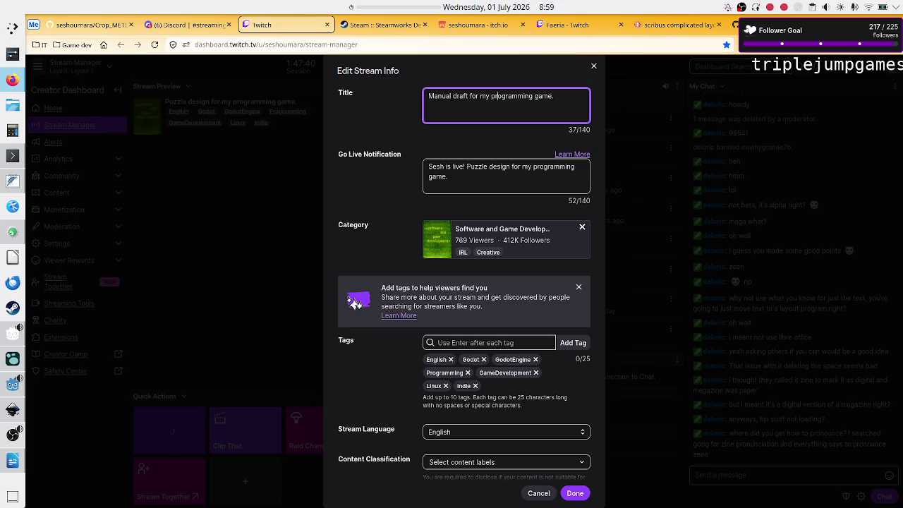
{"action": "type", "text": "-puzzle"}
{"action": "key", "text": "ctrl+a"}
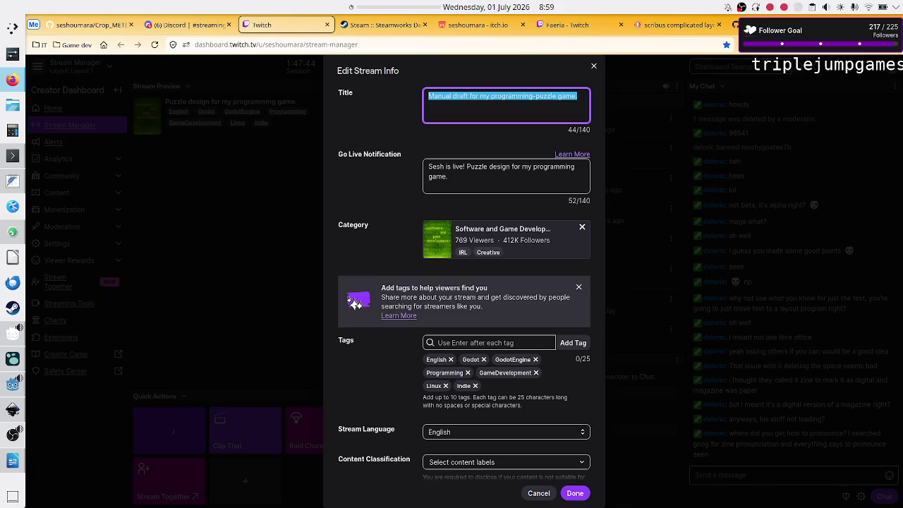
{"action": "key", "text": "Right"}
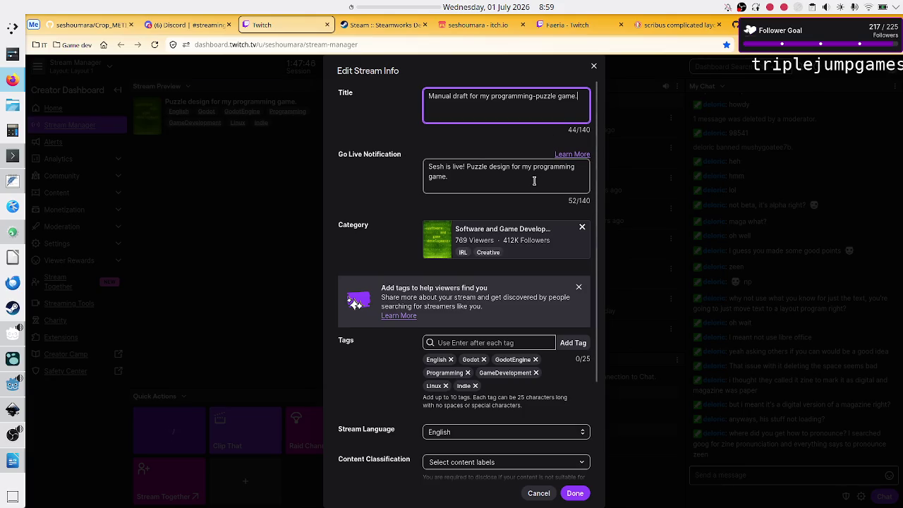
{"action": "left_click", "coordinate": [577, 494]}
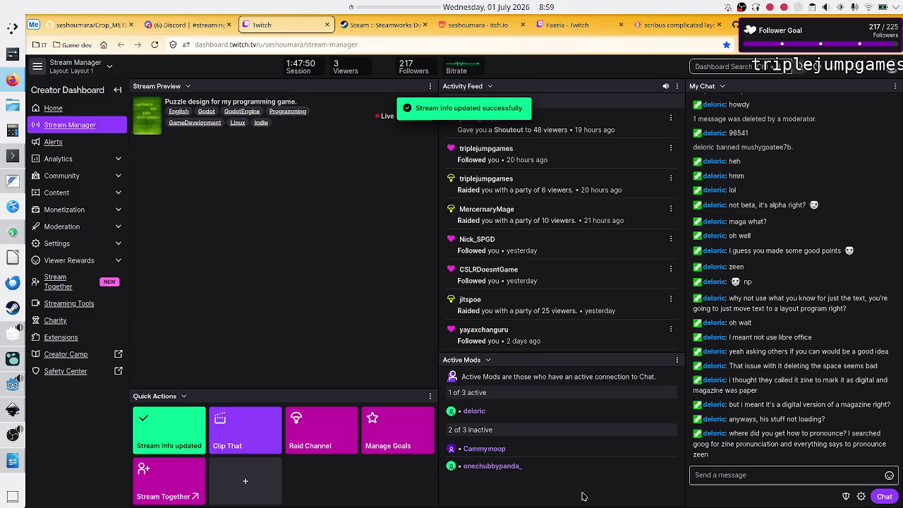
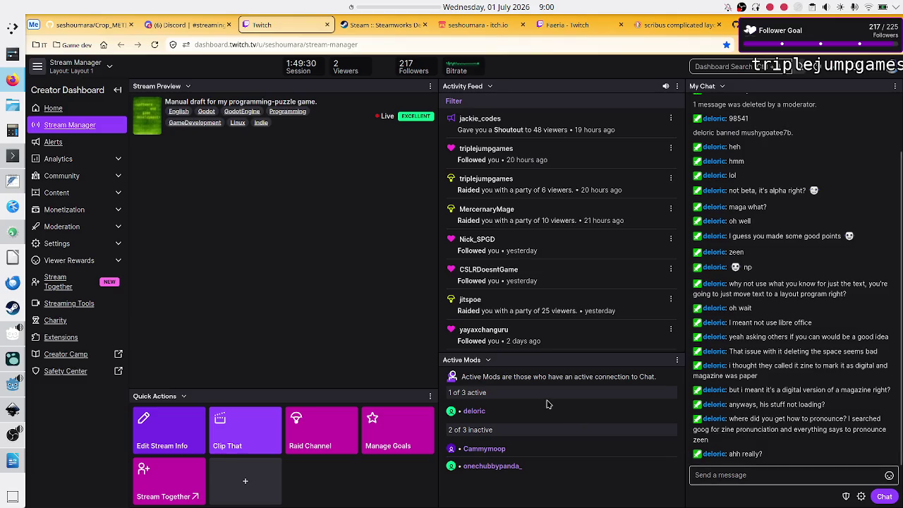
Quit the backup save-data viewer in Konsole, then bring the TIS-100 Steam library page forward
{"action": "left_click", "coordinate": [13, 161]}
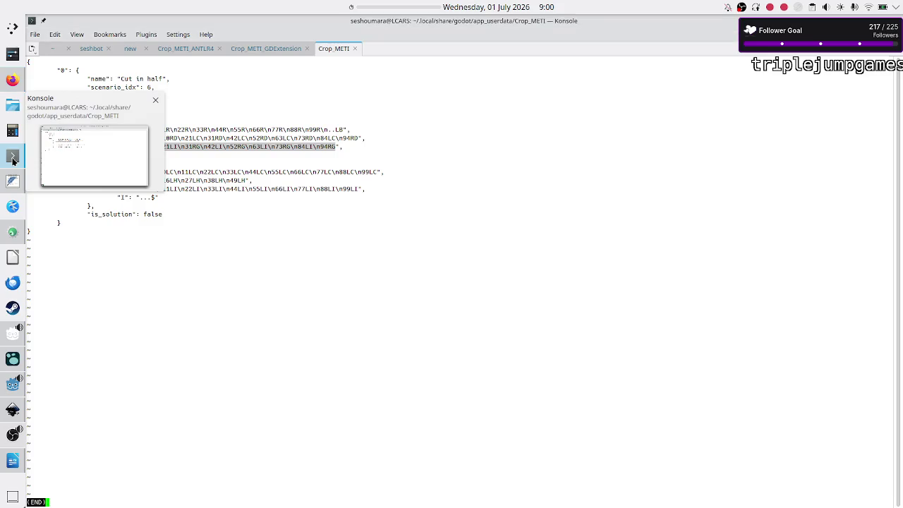
{"action": "key", "text": "q"}
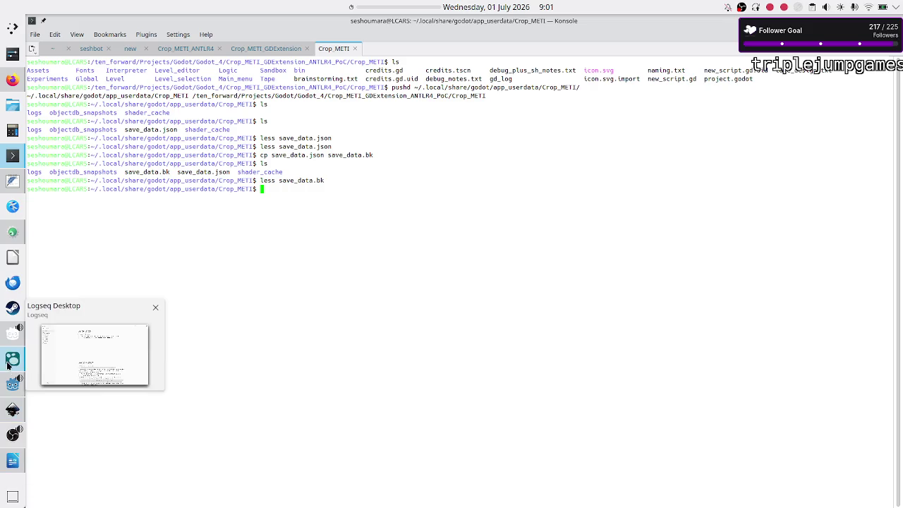
{"action": "left_click", "coordinate": [12, 309]}
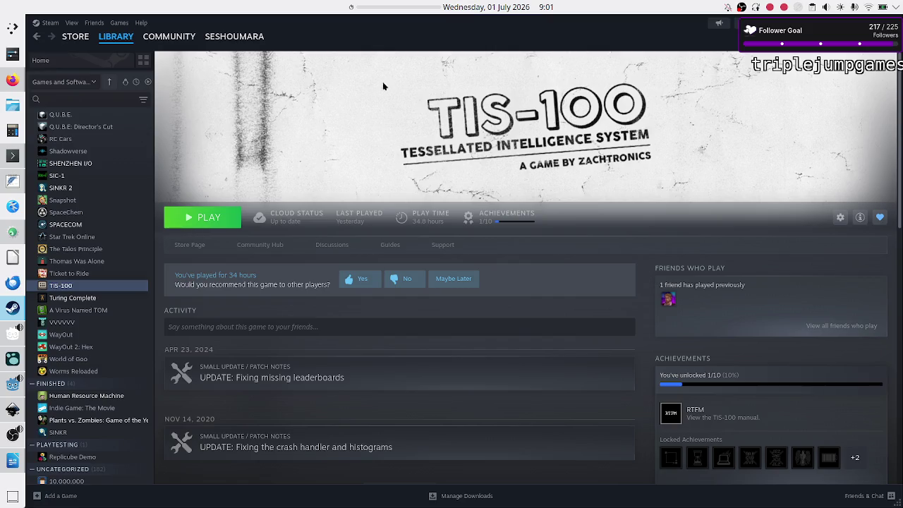
{"action": "mouse_move", "coordinate": [12, 156]}
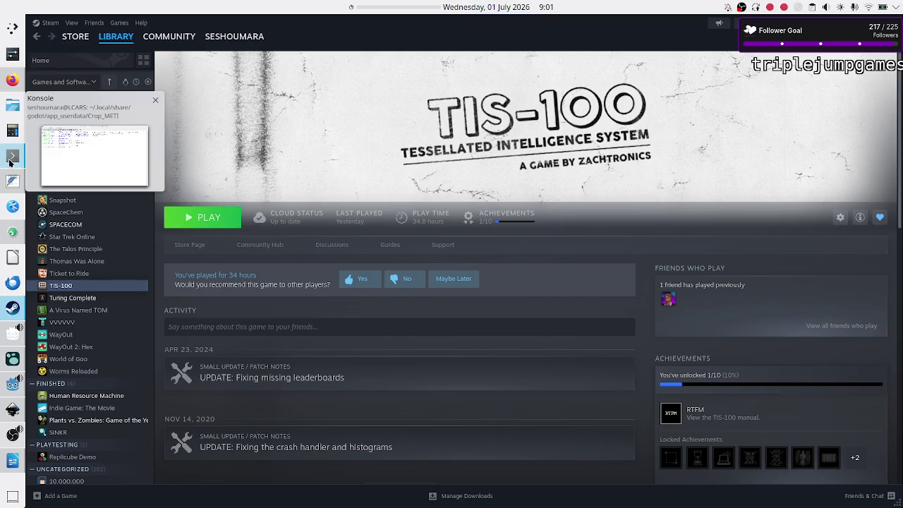
Open a new Konsole tab with a fresh prompt and begin a cd command
{"action": "left_click", "coordinate": [10, 163]}
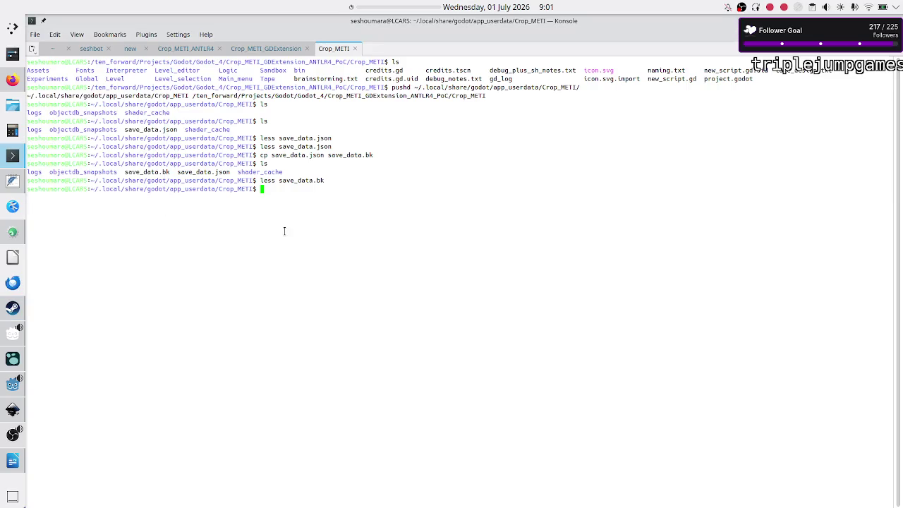
{"action": "key", "text": "Return"}
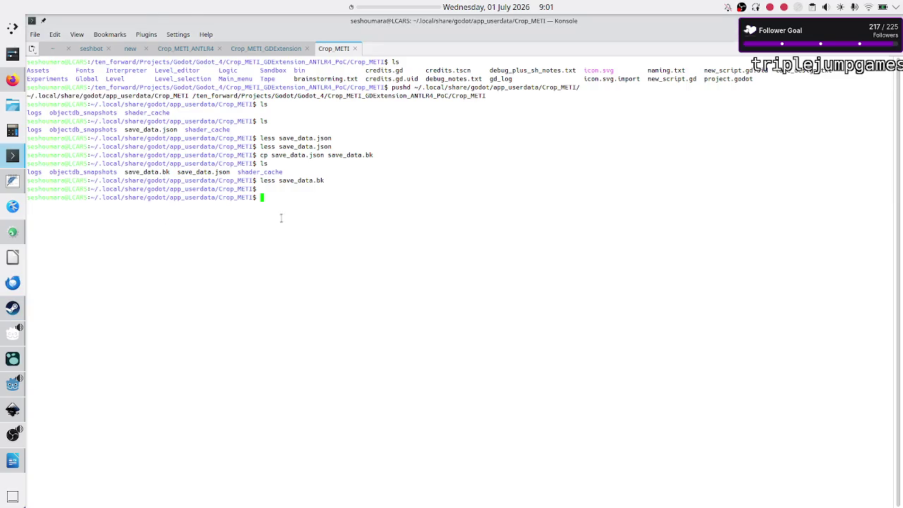
{"action": "left_click", "coordinate": [31, 49]}
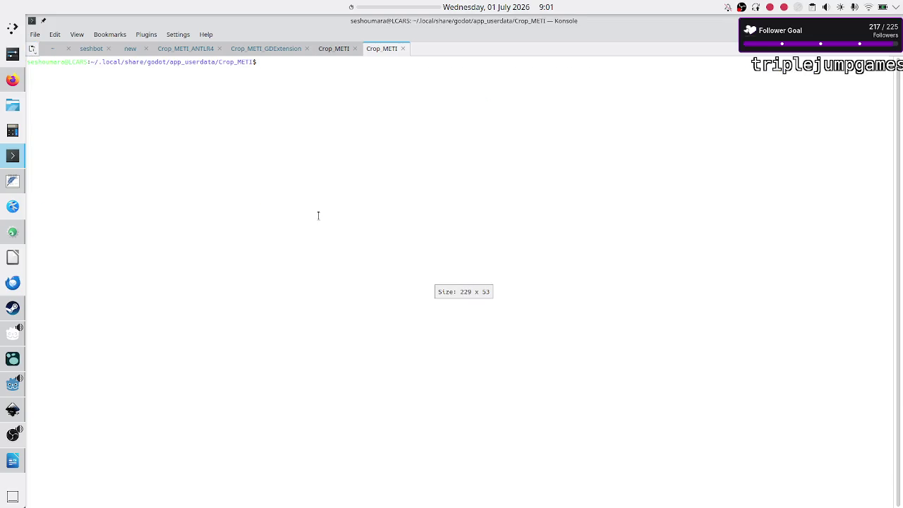
{"action": "key", "text": "Return"}
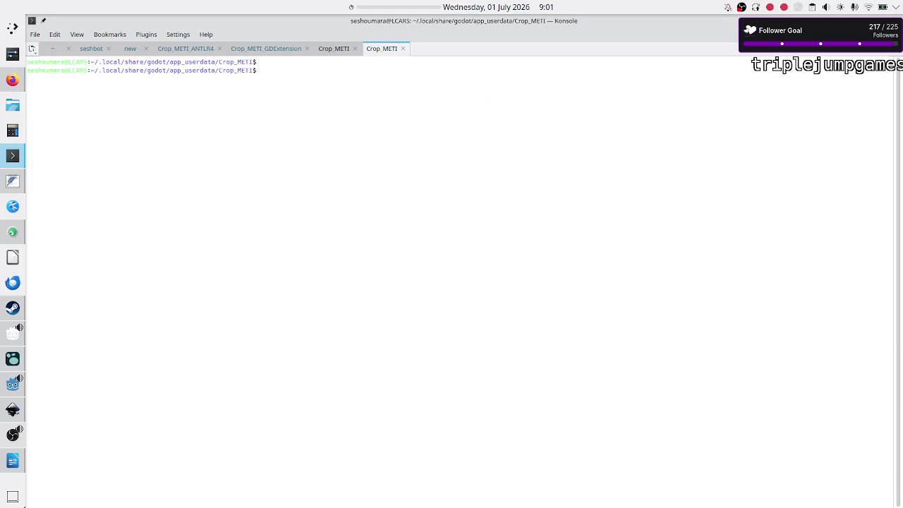
{"action": "type", "text": "cd"}
Search the Steam library for 'exa' and open the EXAPUNKS game page
{"action": "left_click", "coordinate": [10, 307]}
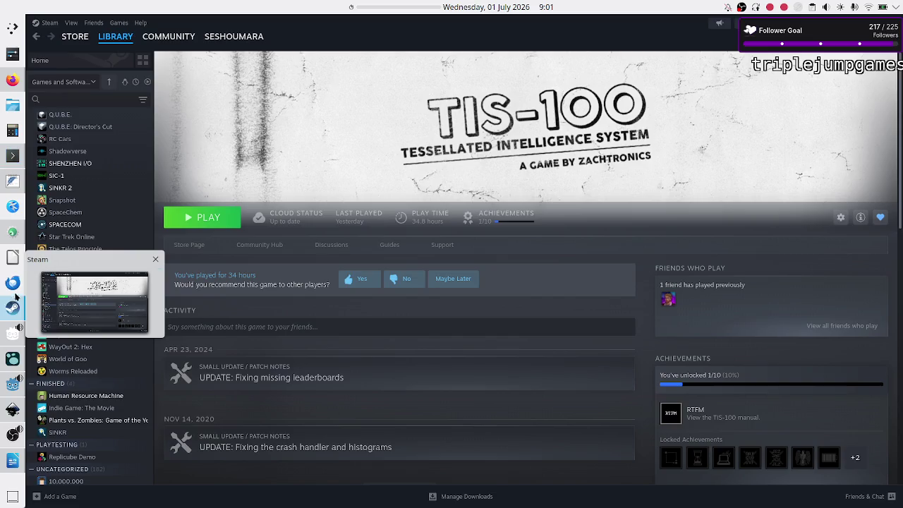
{"action": "left_click", "coordinate": [102, 99]}
{"action": "type", "text": "exa"}
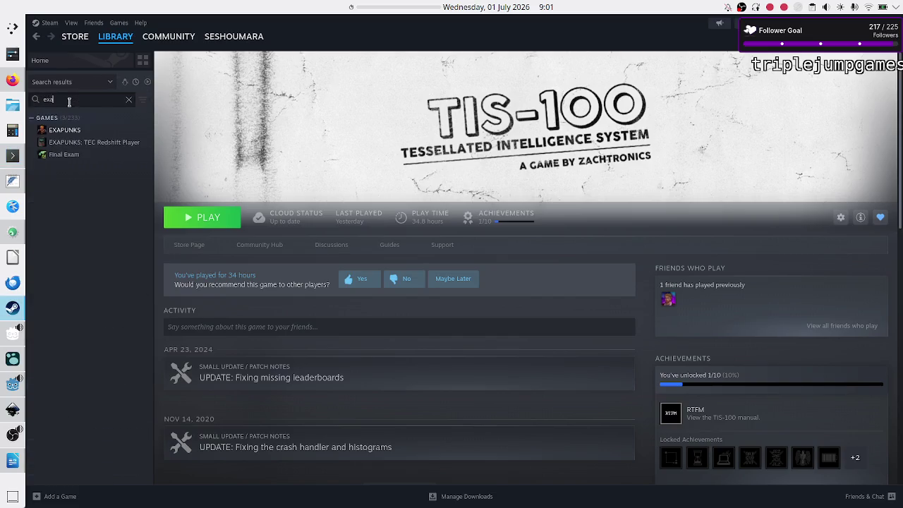
{"action": "left_click", "coordinate": [90, 130]}
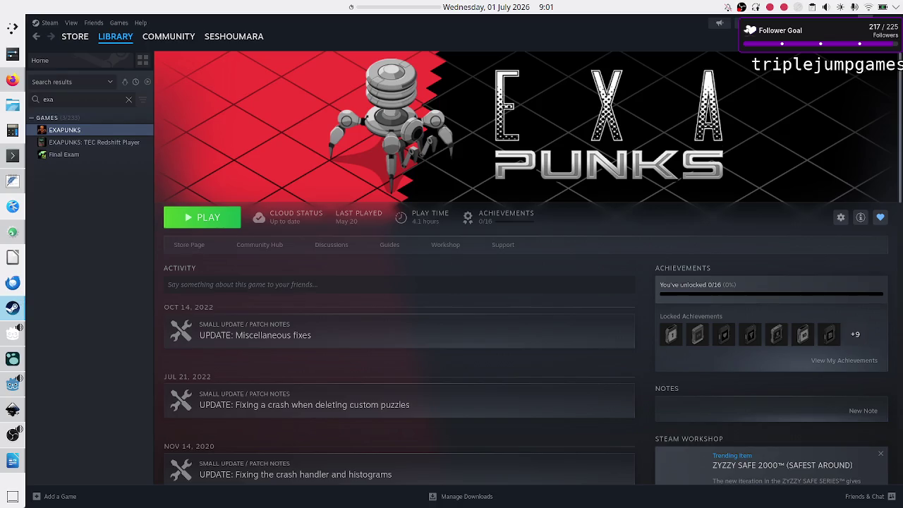
{"action": "key", "text": "alt+Tab"}
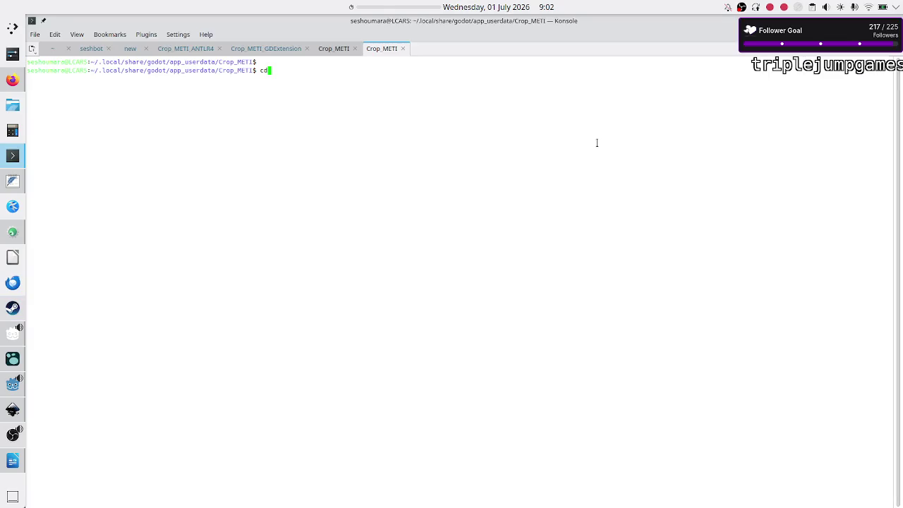
Climb up three folders to ~/.local/share and list its contents
{"action": "type", "text": " .."}
{"action": "key", "text": "Return"}
{"action": "type", "text": "cd"}
{"action": "key", "text": "Return"}
{"action": "type", "text": "cd .."}
{"action": "key", "text": "Return"}
{"action": "type", "text": "ls"}
{"action": "key", "text": "Return"}
Enter the EXAPUNKS folder and its numbered user-id save folder, then list it
{"action": "type", "text": "cd "}
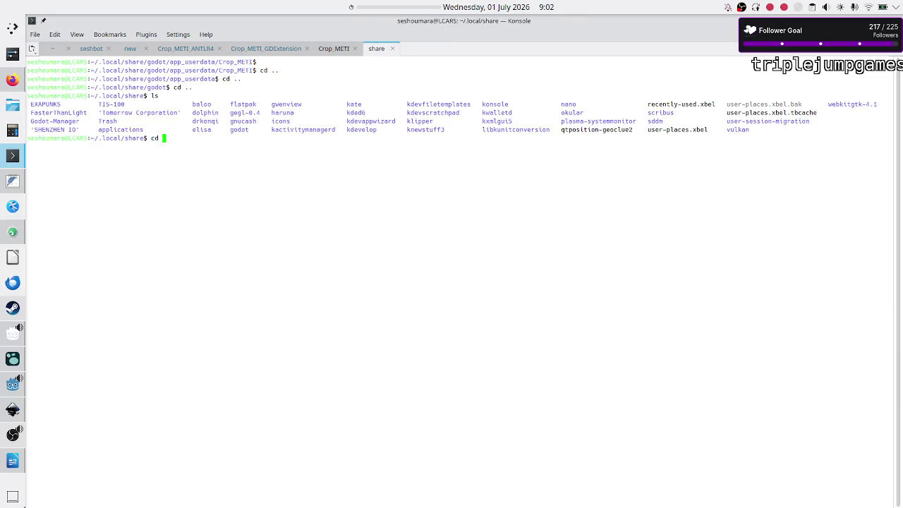
{"action": "type", "text": "E"}
{"action": "key", "text": "Tab"}
{"action": "key", "text": "Return"}
{"action": "type", "text": "ls cd 7"}
{"action": "key", "text": "Tab"}
{"action": "key", "text": "Return"}
{"action": "type", "text": "ls"}
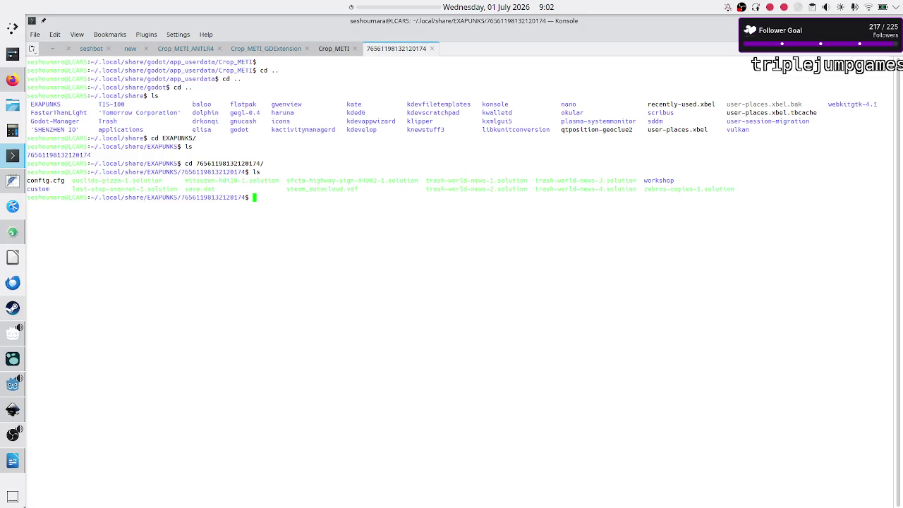
List the custom subfolder's solution files, then return to the save folder and list it
{"action": "type", "text": "cd cu"}
{"action": "key", "text": "Tab"}
{"action": "key", "text": "Return"}
{"action": "type", "text": "ls"}
{"action": "key", "text": "Return"}
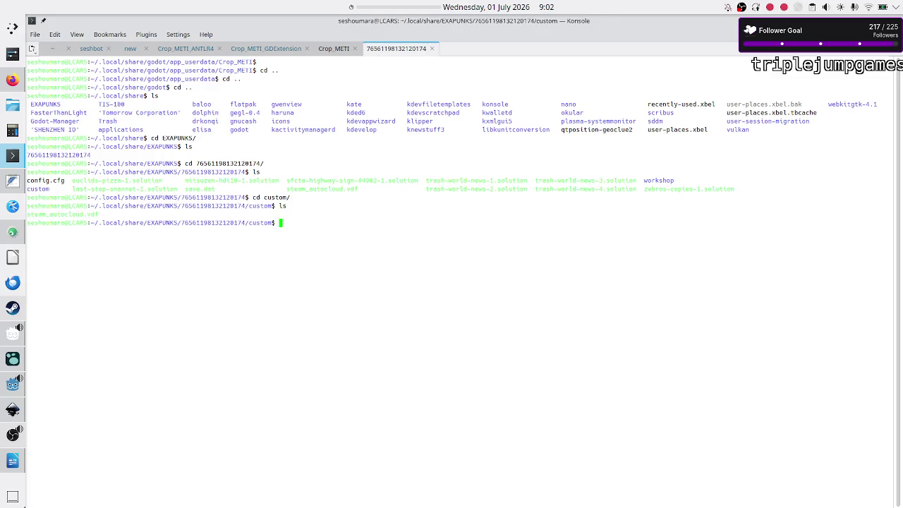
{"action": "type", "text": "cd .."}
{"action": "key", "text": "Return"}
{"action": "type", "text": "ls"}
{"action": "key", "text": "Return"}
List the workshop subfolder's contents and step back up out of it
{"action": "type", "text": "cd wo"}
{"action": "key", "text": "Tab"}
{"action": "key", "text": "Return"}
{"action": "type", "text": "ls"}
{"action": "key", "text": "Return"}
{"action": "type", "text": "cd .."}
{"action": "key", "text": "Return"}
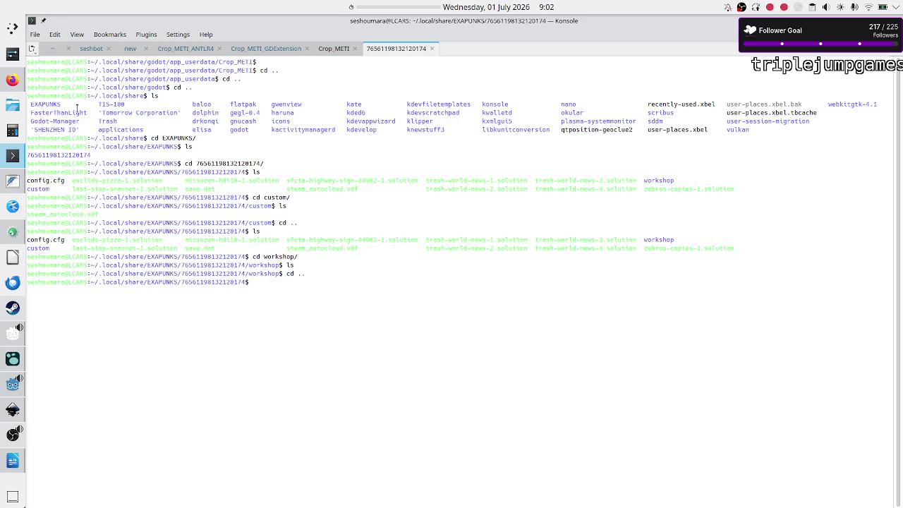
{"action": "left_click", "coordinate": [12, 80]}
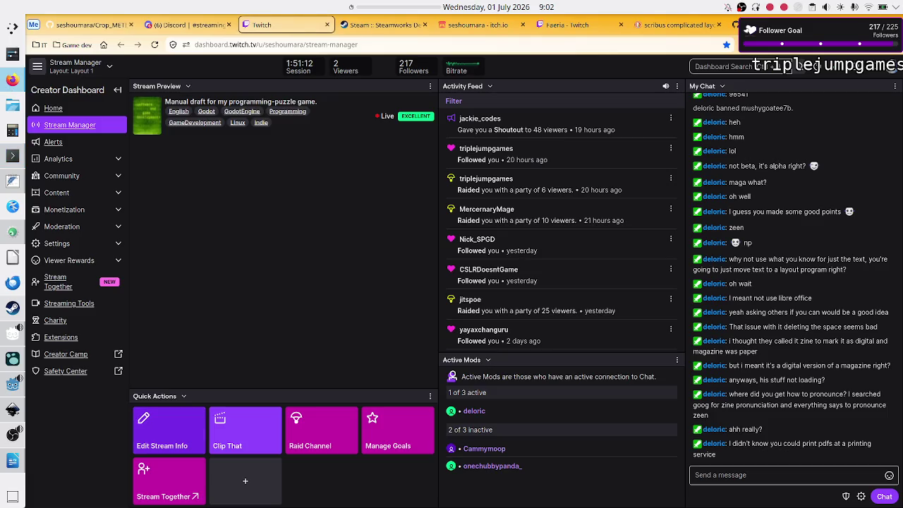
Search the web for 'exapunks where is the manual stored?' in a new Firefox tab
{"action": "left_click", "coordinate": [776, 25]}
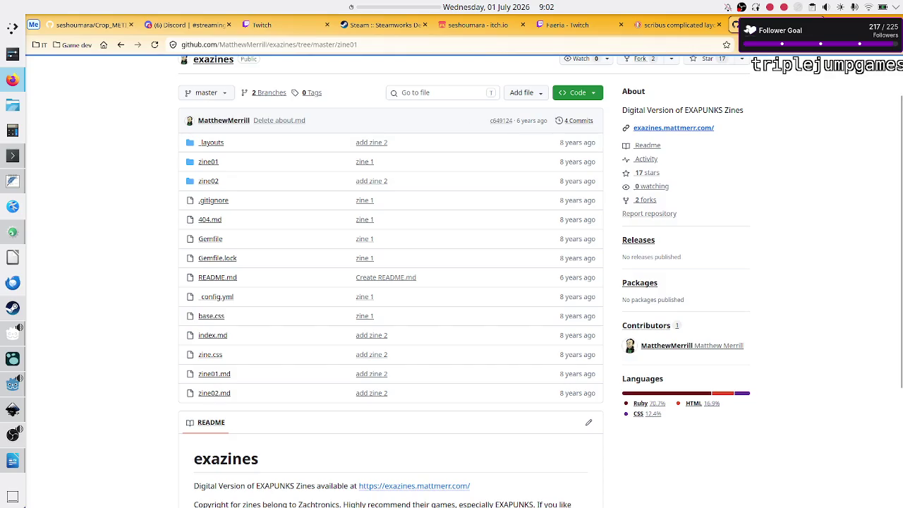
{"action": "key", "text": "ctrl+t"}
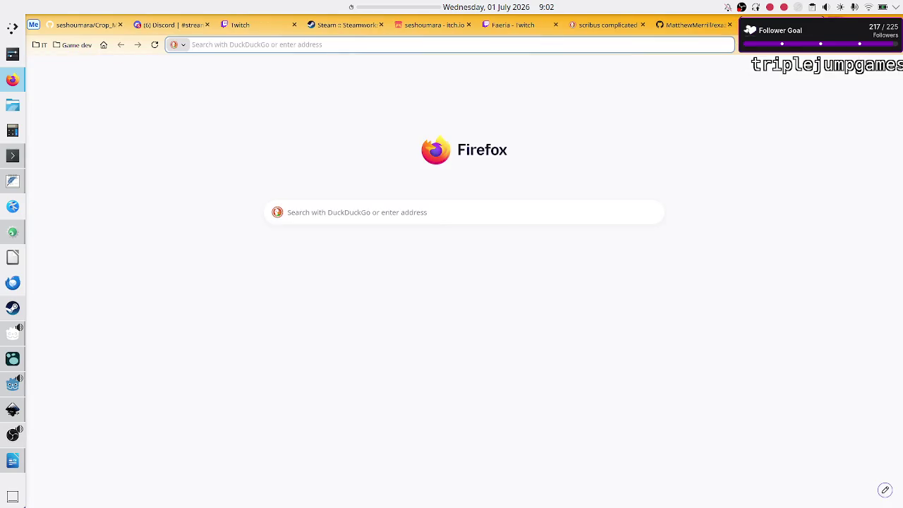
{"action": "type", "text": "exapunks"}
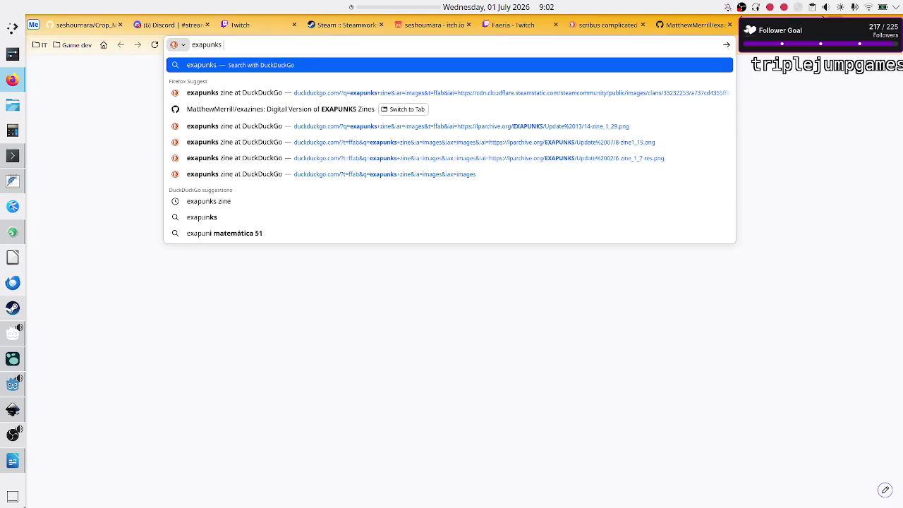
{"action": "type", "text": " where is the ma"}
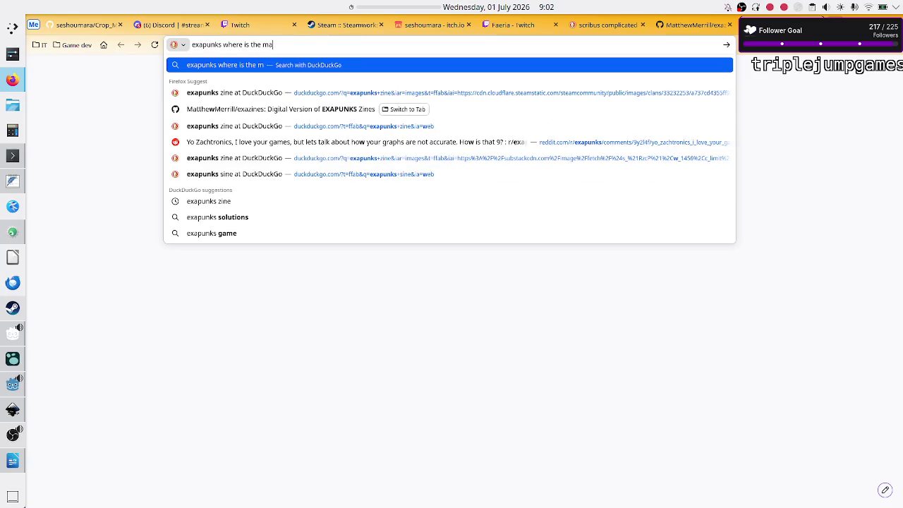
{"action": "type", "text": "nual stored?"}
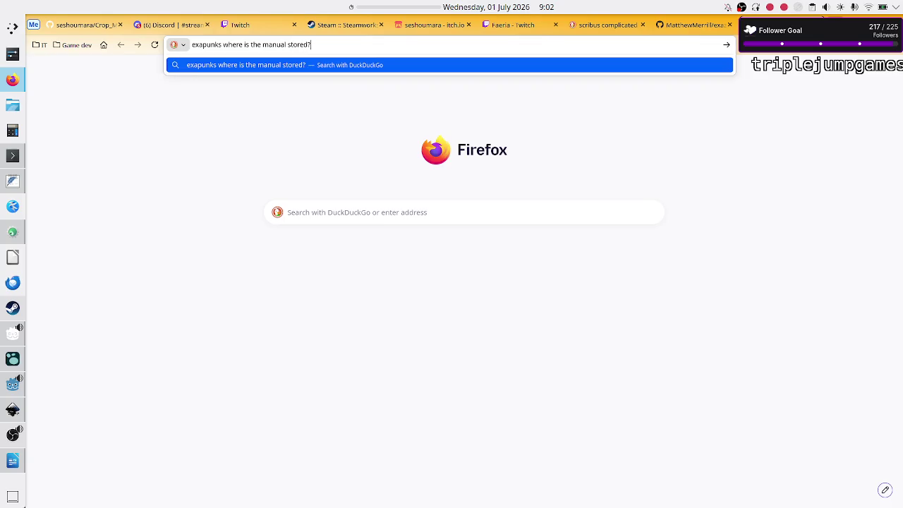
{"action": "key", "text": "Return"}
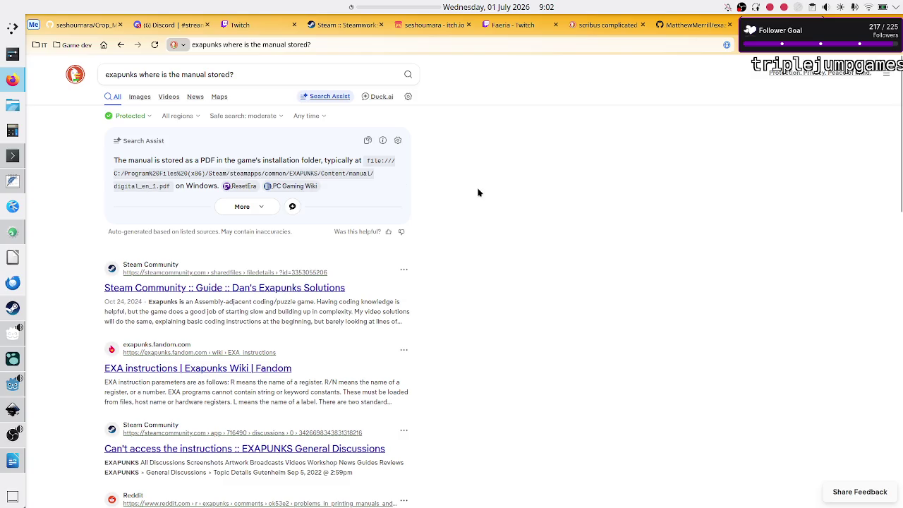
{"action": "key", "text": "alt+Tab"}
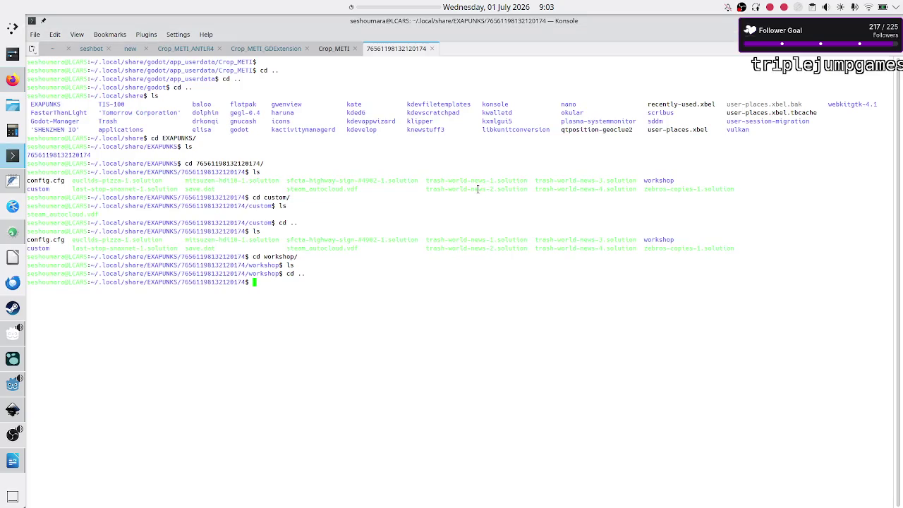
Climb from the EXAPUNKS save folder up to ~/.local, fixing a mistyped cd, and list it
{"action": "type", "text": "cd .."}
{"action": "key", "text": "Return"}
{"action": "type", "text": "cd .."}
{"action": "key", "text": "Return"}
{"action": "type", "text": "ccd St"}
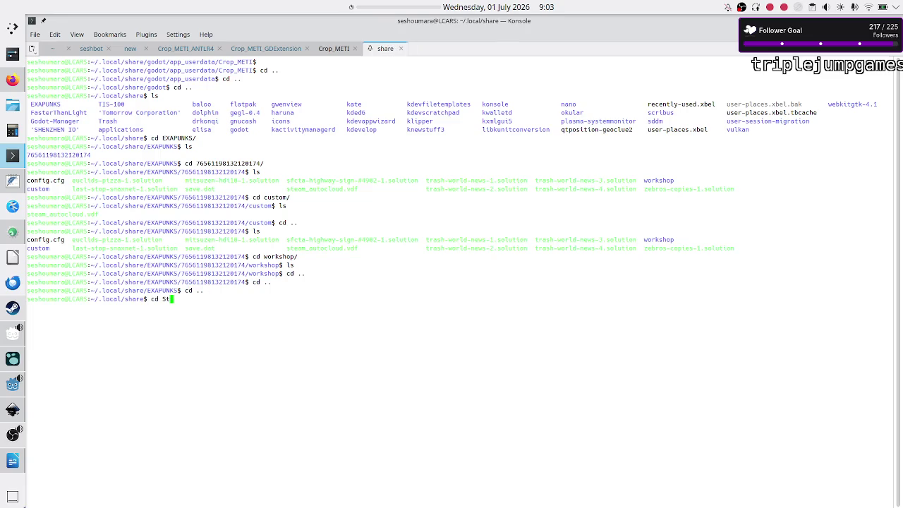
{"action": "key", "text": "BackSpace"}
{"action": "key", "text": "BackSpace"}
{"action": "key", "text": "Tab"}
{"action": "key", "text": "Tab"}
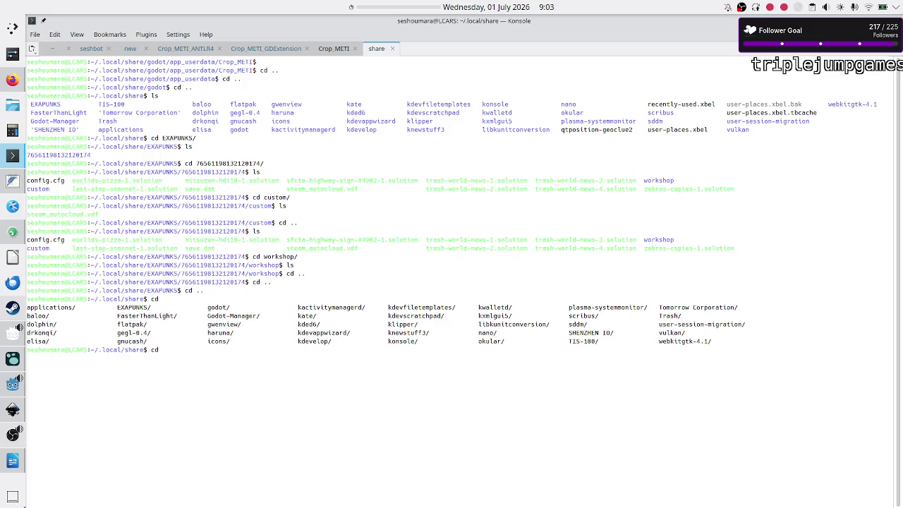
{"action": "type", "text": "st"}
{"action": "key", "text": "BackSpace"}
{"action": "key", "text": "BackSpace"}
{"action": "type", "text": "St"}
{"action": "key", "text": "BackSpace"}
{"action": "key", "text": "BackSpace"}
{"action": "key", "text": "BackSpace"}
{"action": "key", "text": "BackSpace"}
{"action": "type", "text": "d .."}
{"action": "key", "text": "Return"}
{"action": "type", "text": "ls"}
{"action": "key", "text": "Return"}
Go up to the home folder, enter ~/.steam and list its contents
{"action": "type", "text": "cd "}
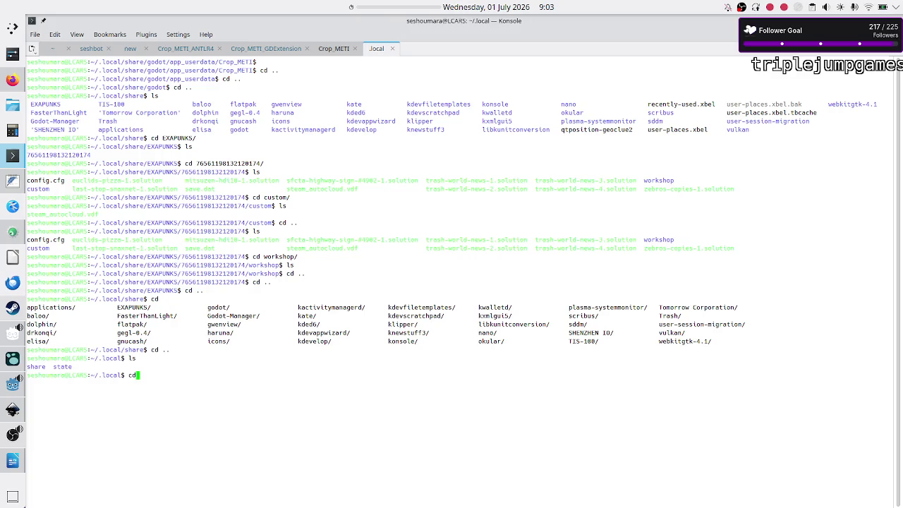
{"action": "type", "text": ".."}
{"action": "key", "text": "Return"}
{"action": "type", "text": "cd .steam/"}
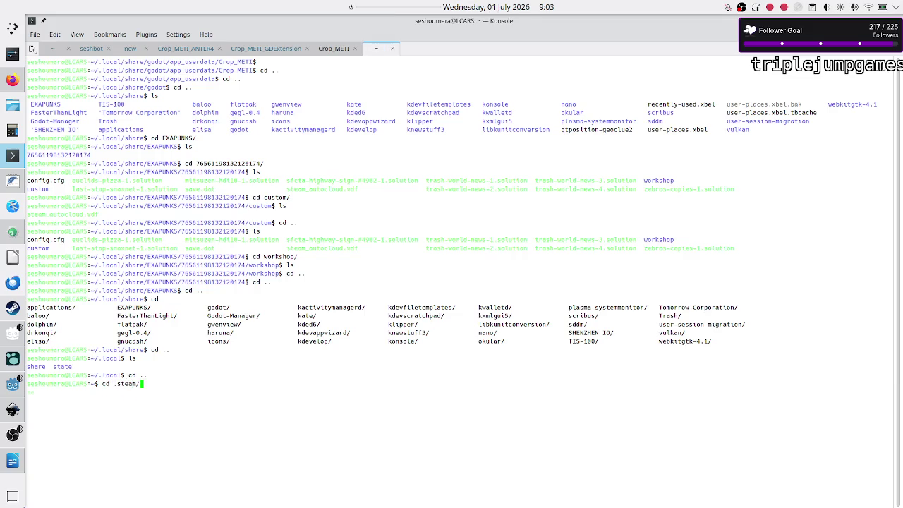
{"action": "key", "text": "Return"}
{"action": "type", "text": "ls"}
{"action": "key", "text": "Return"}
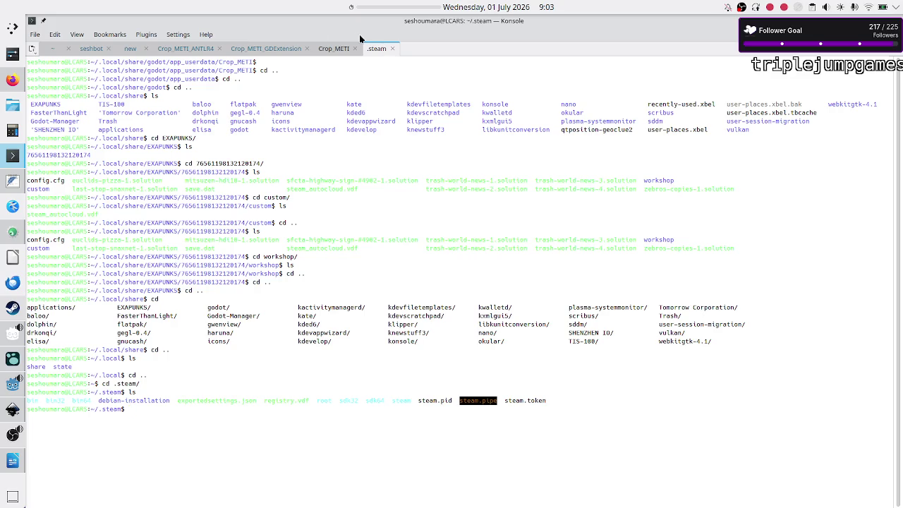
{"action": "left_click", "coordinate": [12, 79]}
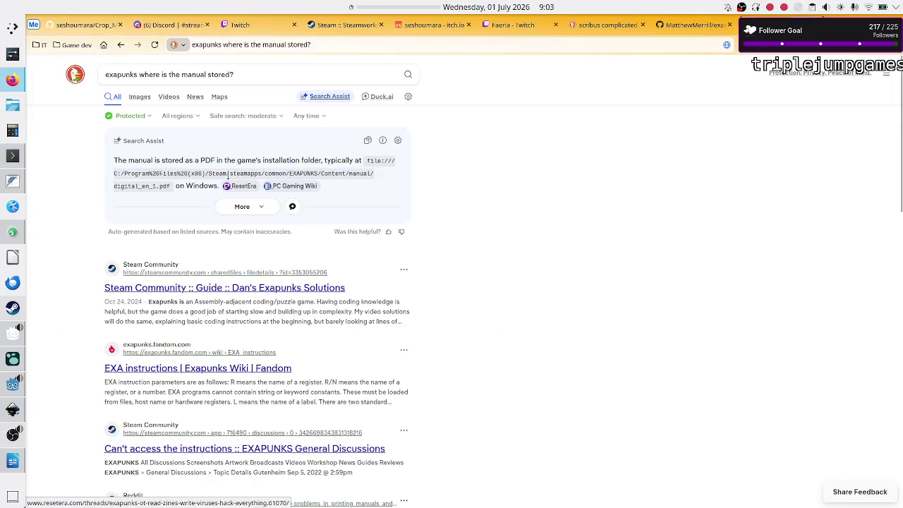
Rerun the manual-location search with the query now ending in 'on linux?'
{"action": "left_click", "coordinate": [259, 74]}
{"action": "key", "text": "BackSpace"}
{"action": "type", "text": "on linux?"}
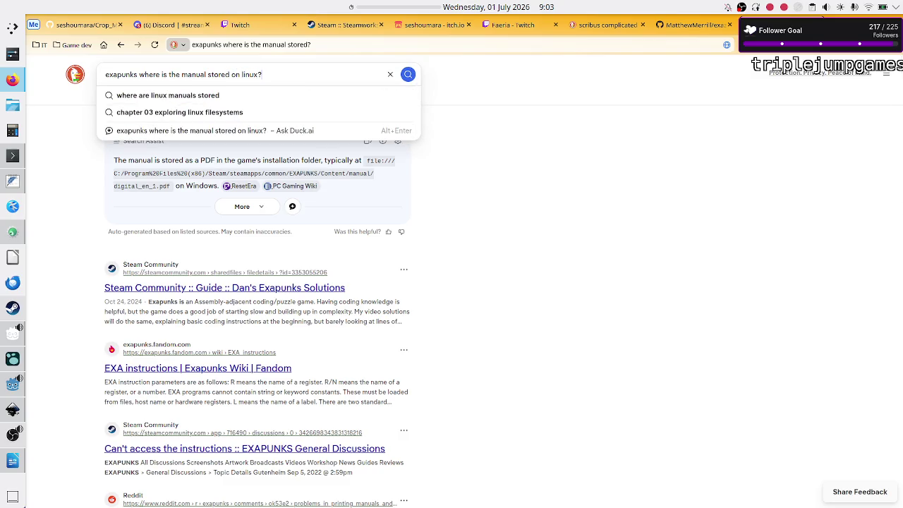
{"action": "key", "text": "Return"}
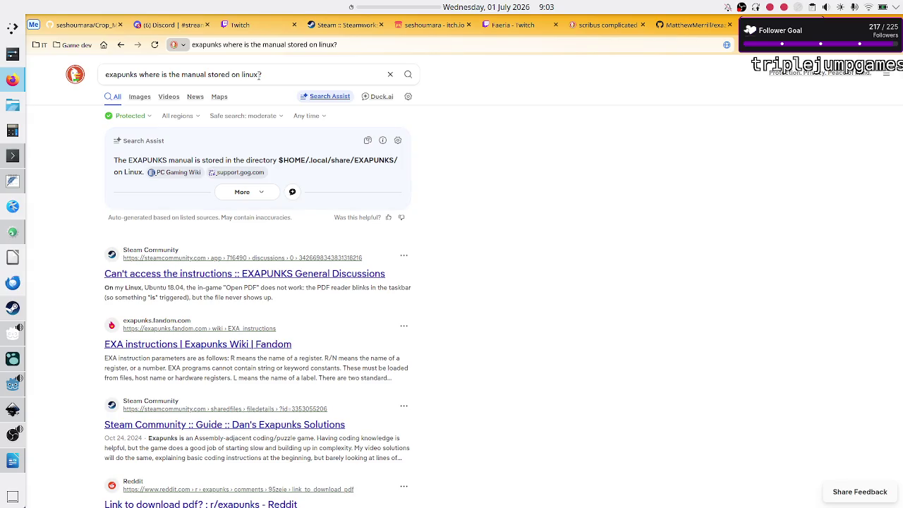
In Konsole, move into ~/.local/share/EXAPUNKS and list its contents
{"action": "key", "text": "alt+Tab"}
{"action": "type", "text": "cd .."}
{"action": "key", "text": "Return"}
{"action": "type", "text": "cd .lo"}
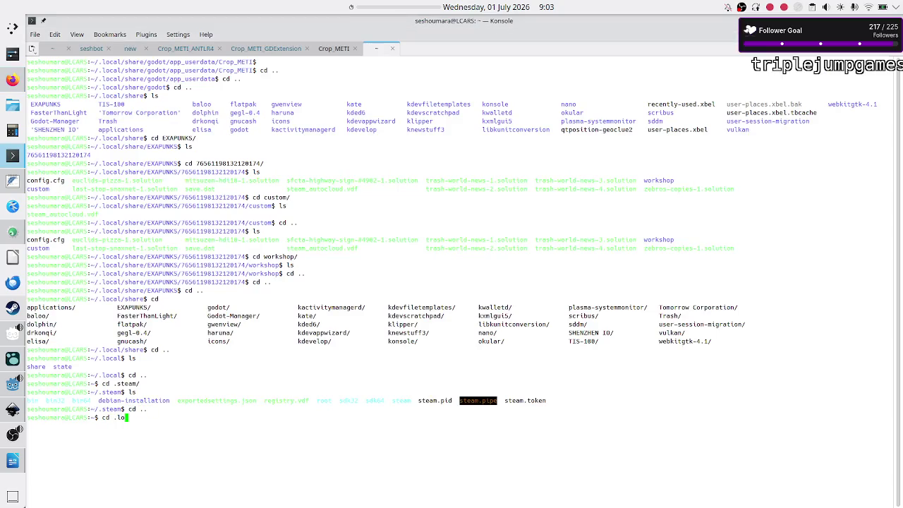
{"action": "type", "text": "cal/share/ex"}
{"action": "key", "text": "BackSpace"}
{"action": "key", "text": "BackSpace"}
{"action": "type", "text": "E"}
{"action": "key", "text": "Tab"}
{"action": "key", "text": "Return"}
{"action": "type", "text": "ls"}
{"action": "key", "text": "Return"}
{"action": "key", "text": "alt+Tab"}
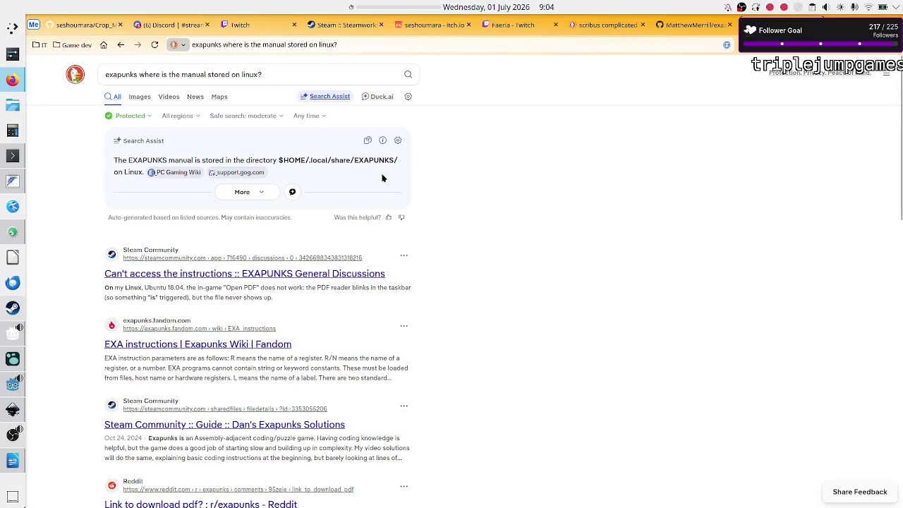
Open the Reddit thread 'Link to download pdf? : r/exapunks' and follow its manual path in Konsole
{"action": "scroll", "coordinate": [464, 310], "scroll_direction": "down", "scroll_amount": 2}
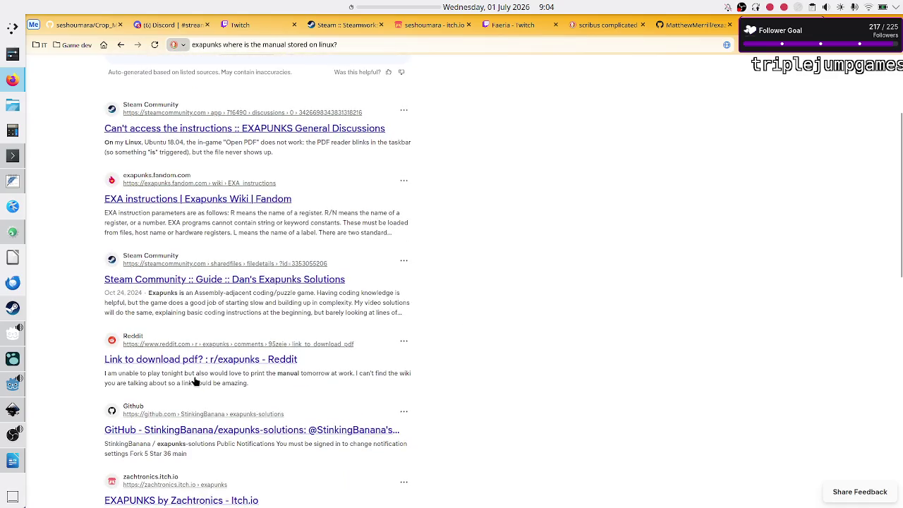
{"action": "left_click", "coordinate": [240, 358]}
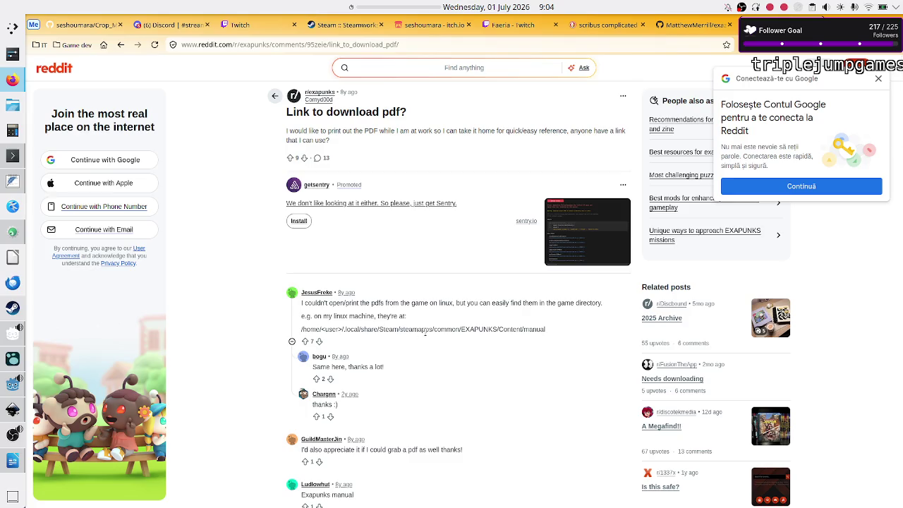
{"action": "key", "text": "alt+Tab"}
{"action": "type", "text": "cd .."}
{"action": "key", "text": "Return"}
{"action": "type", "text": "cd"}
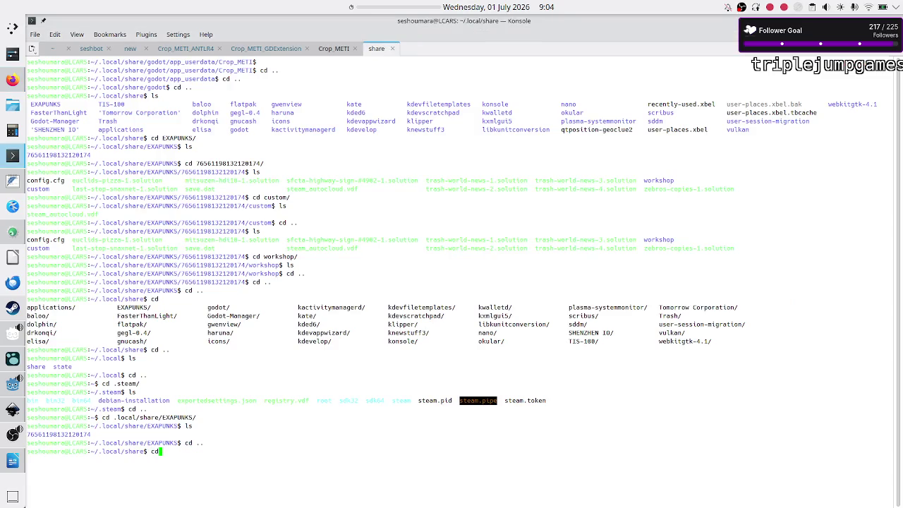
{"action": "key", "text": "alt+Tab"}
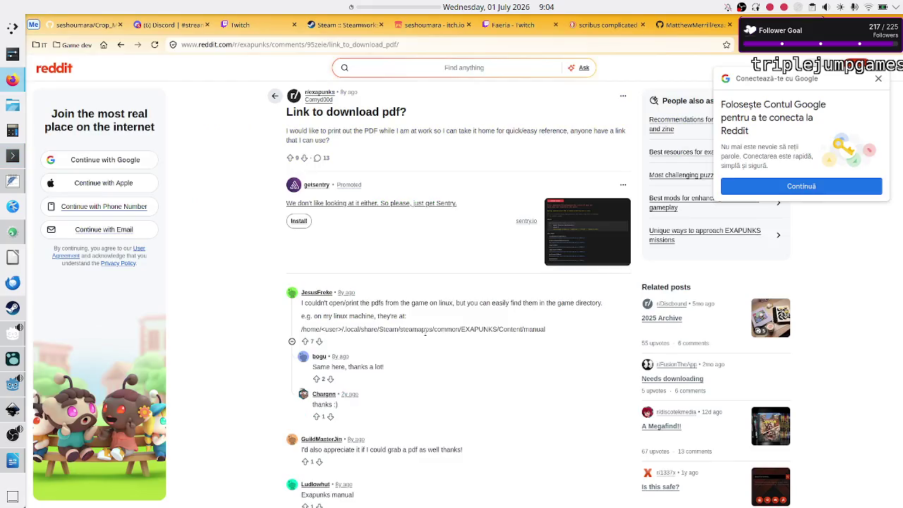
{"action": "key", "text": "alt+Tab"}
{"action": "type", "text": "St"}
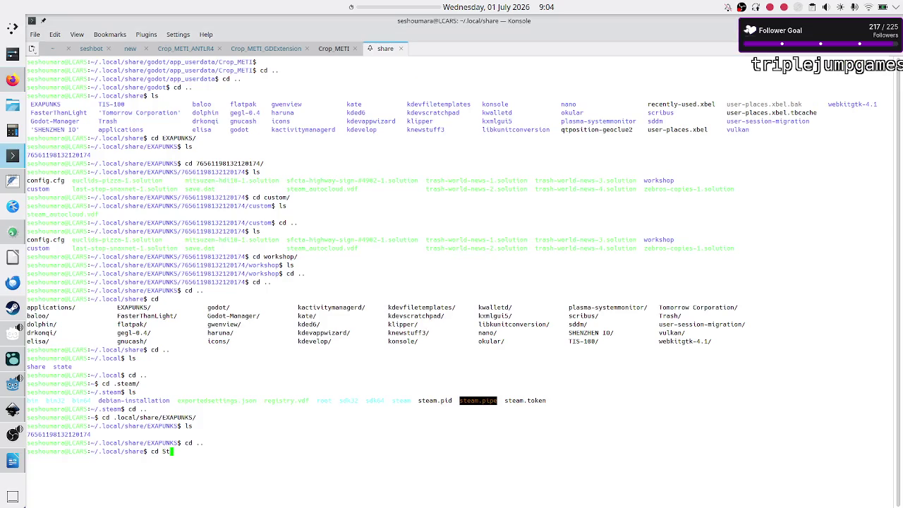
{"action": "key", "text": "alt+Tab"}
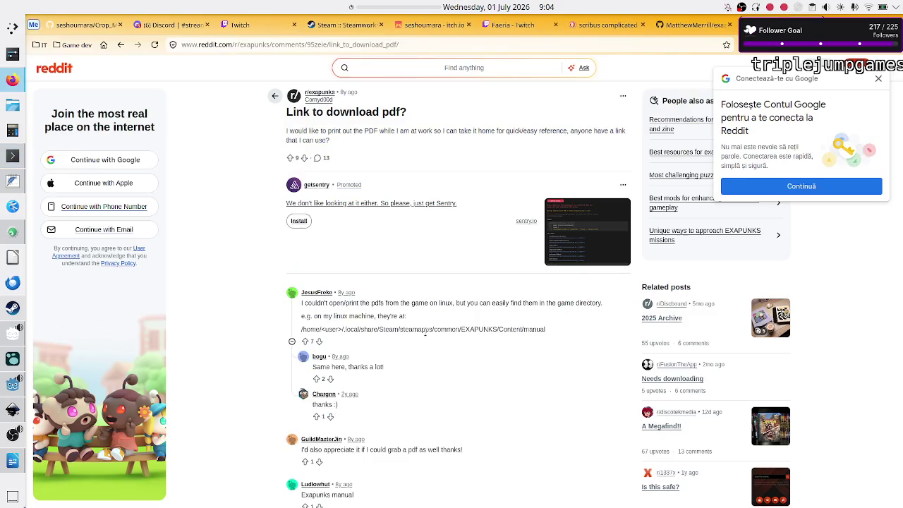
{"action": "mouse_move", "coordinate": [12, 385]}
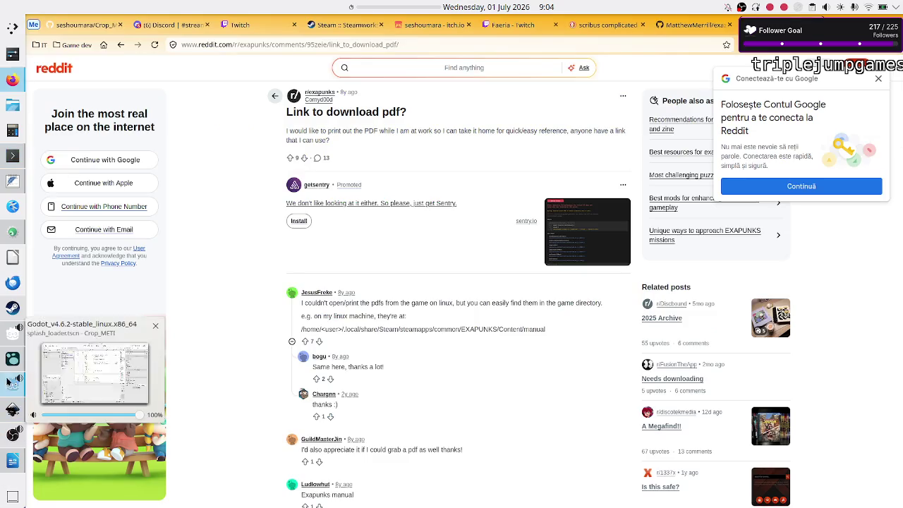
{"action": "left_click", "coordinate": [5, 308]}
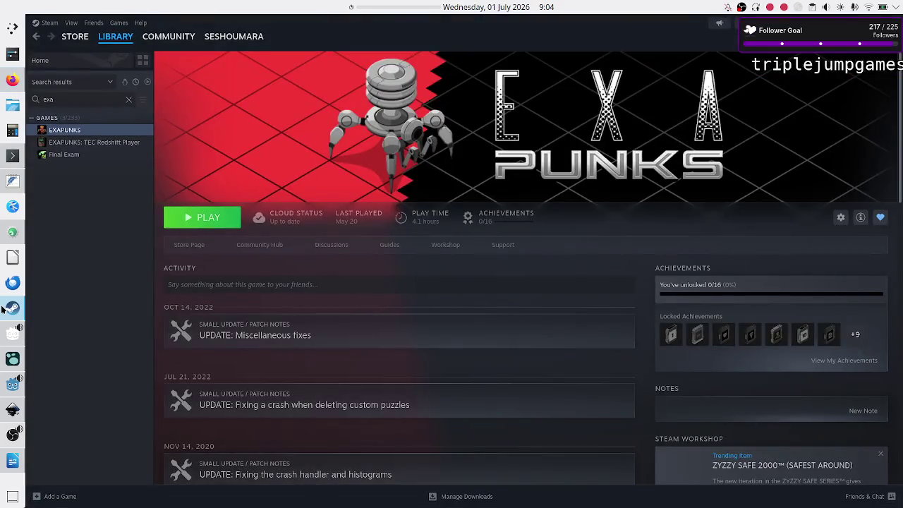
Press PLAY on Steam's EXAPUNKS library page to start the game
{"action": "left_click", "coordinate": [223, 218]}
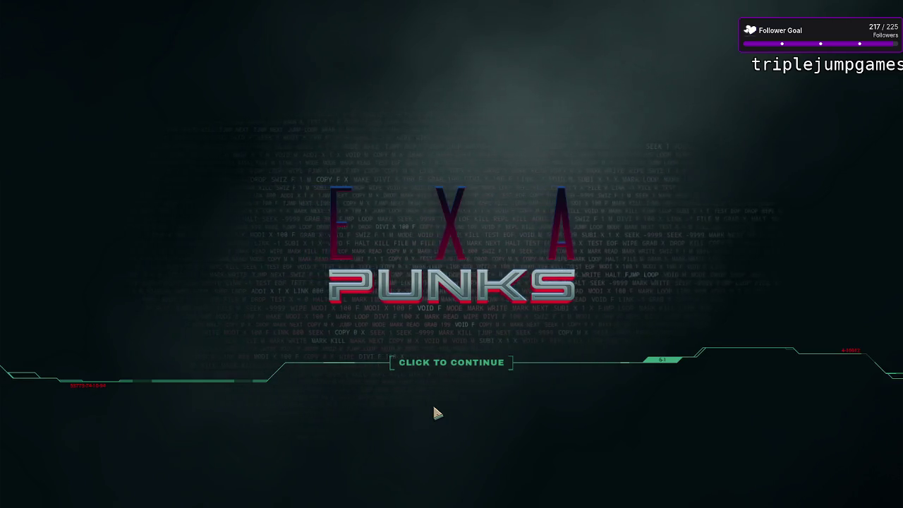
Get past the title screen and choose DIGITAL VERSION of Issue #1 in the Trash World News zine
{"action": "left_click", "coordinate": [486, 367]}
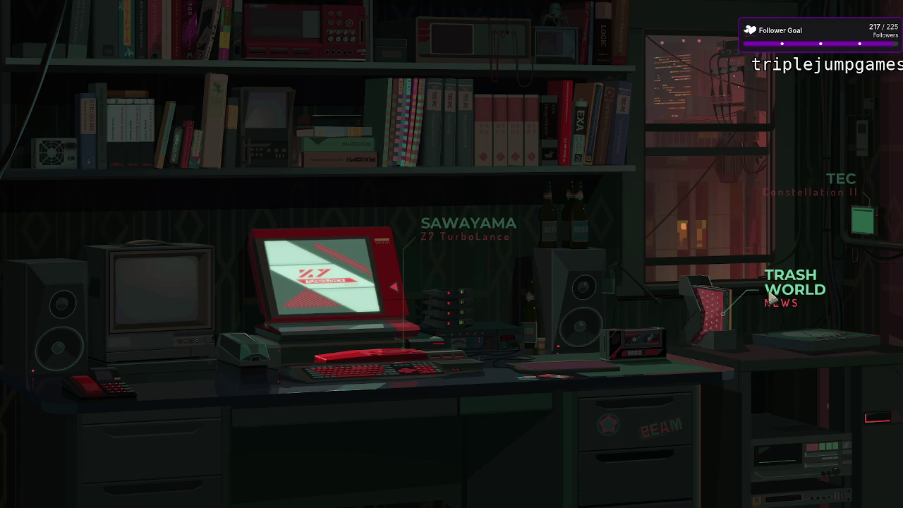
{"action": "left_click", "coordinate": [718, 302]}
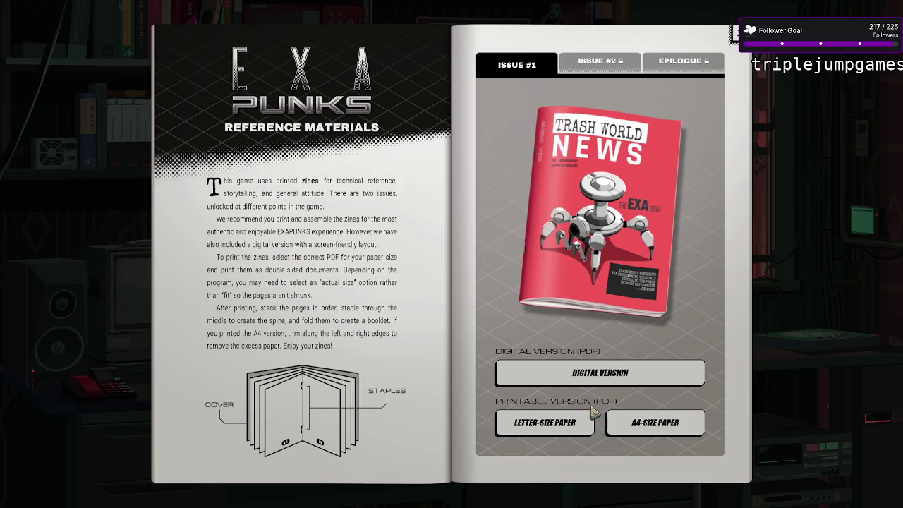
{"action": "left_click", "coordinate": [589, 378]}
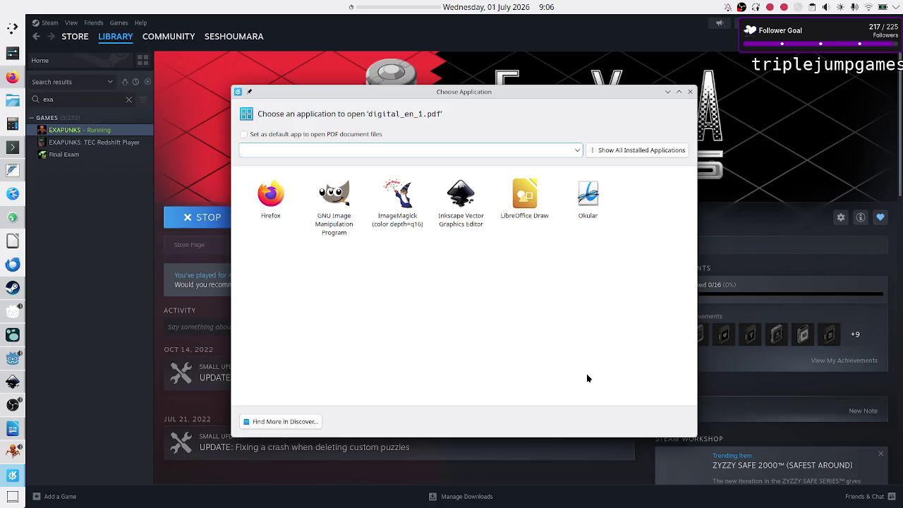
Open digital_en_1.pdf in Okular and view its file path under File > Properties
{"action": "double_click", "coordinate": [582, 203]}
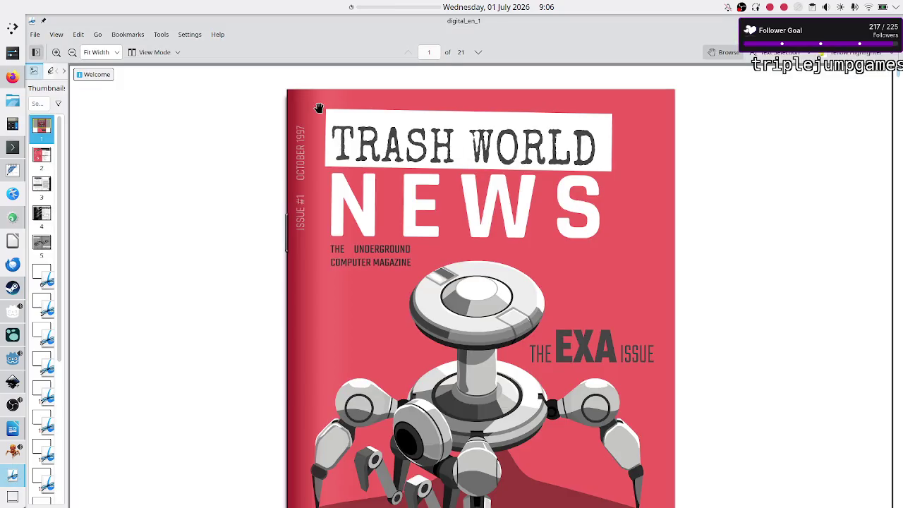
{"action": "left_click", "coordinate": [34, 34]}
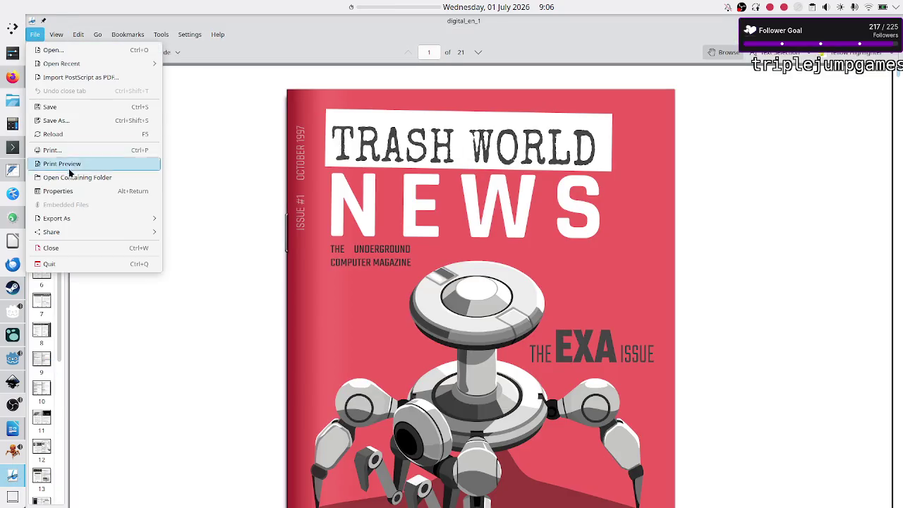
{"action": "left_click", "coordinate": [81, 199]}
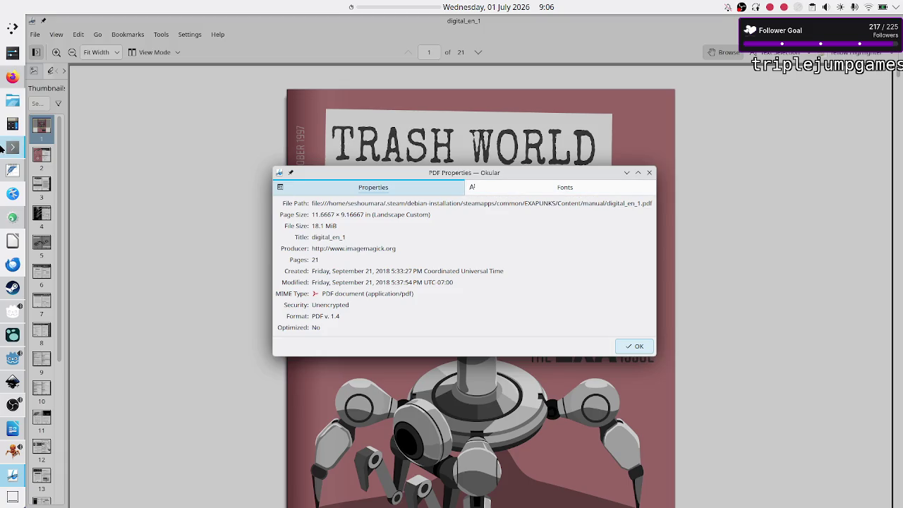
In Konsole, replace the half-typed command with cd .. and select the debian-installation folder name
{"action": "left_click", "coordinate": [2, 148]}
{"action": "key", "text": "BackSpace"}
{"action": "key", "text": "BackSpace"}
{"action": "key", "text": "BackSpace"}
{"action": "key", "text": "BackSpace"}
{"action": "key", "text": "BackSpace"}
{"action": "type", "text": "cd .."}
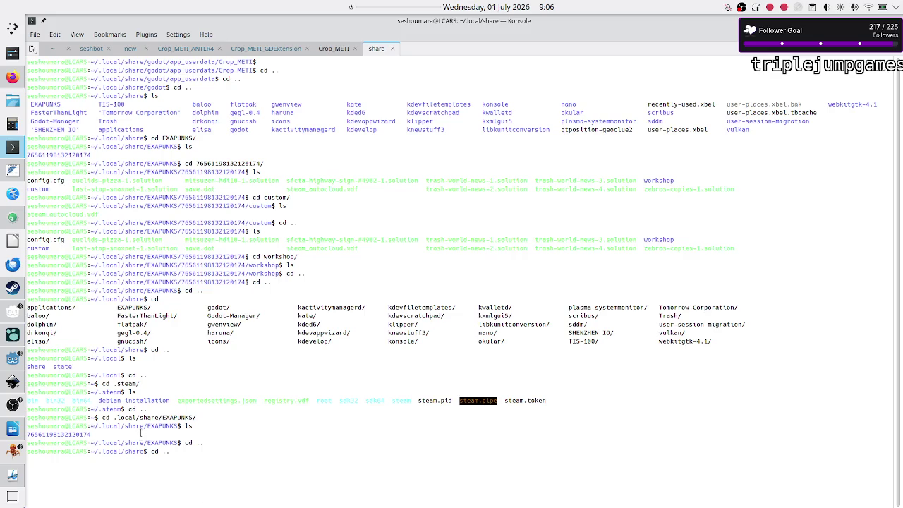
{"action": "double_click", "coordinate": [151, 400]}
Move back up to the home folder and into the ~/.steam folder
{"action": "left_click", "coordinate": [280, 499]}
{"action": "key", "text": "BackSpace"}
{"action": "key", "text": "BackSpace"}
{"action": "key", "text": "Return"}
{"action": "type", "text": "c"}
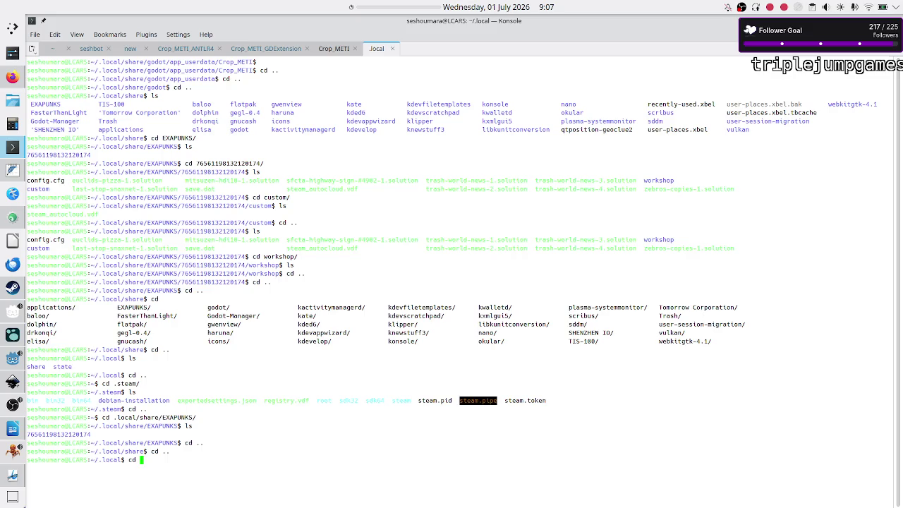
{"action": "type", "text": "."}
{"action": "key", "text": "Return"}
{"action": "type", "text": "cd .steam/"}
{"action": "key", "text": "Return"}
Enter debian-installation, clear the terminal and list that folder's contents
{"action": "type", "text": "cd deb"}
{"action": "key", "text": "Tab"}
{"action": "key", "text": "Return"}
{"action": "type", "text": "clear"}
{"action": "key", "text": "Return"}
{"action": "type", "text": "ls"}
{"action": "key", "text": "Return"}
Enter the steamapps folder and list its contents
{"action": "type", "text": "cd"}
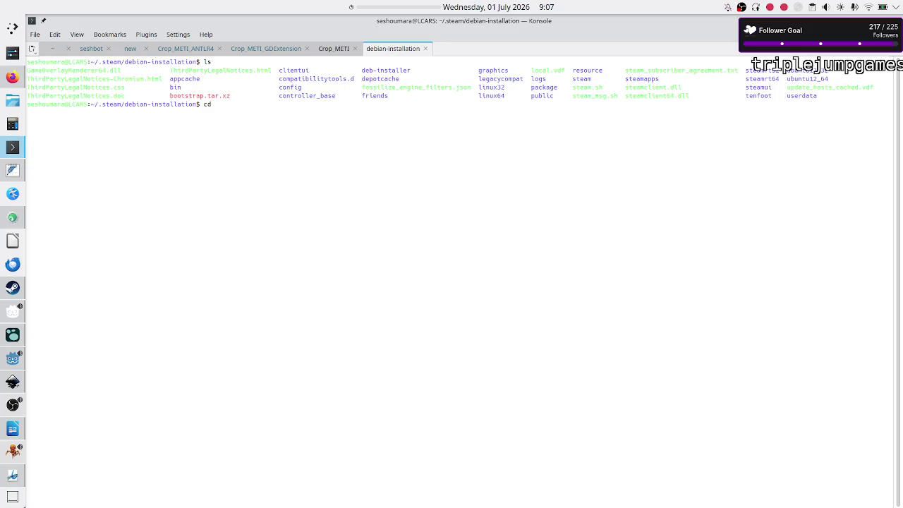
{"action": "type", "text": "stem"}
{"action": "key", "text": "BackSpace"}
{"action": "key", "text": "BackSpace"}
{"action": "key", "text": "Tab"}
{"action": "key", "text": "Tab"}
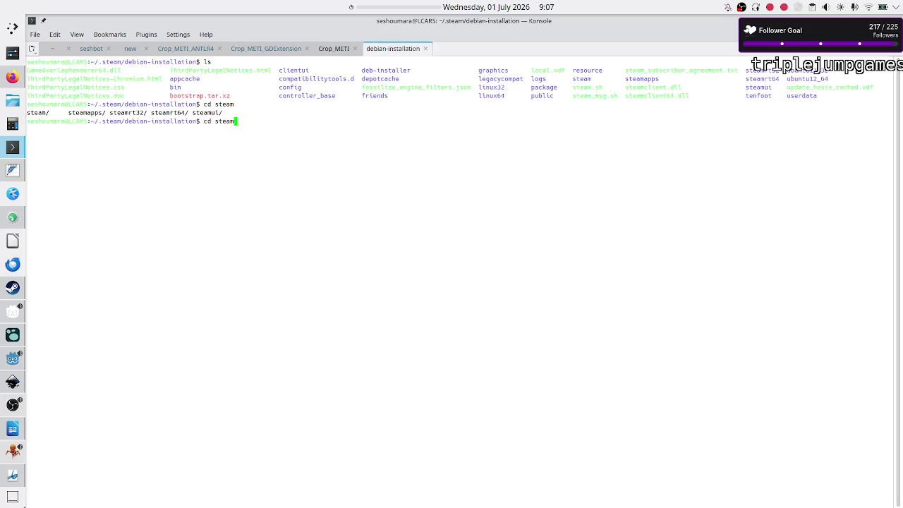
{"action": "key", "text": "Tab"}
{"action": "key", "text": "Return"}
{"action": "type", "text": "ls"}
{"action": "key", "text": "Return"}
Enter the common folder, list the installed games, and go into EXAPUNKS
{"action": "type", "text": "cd com"}
{"action": "key", "text": "Return"}
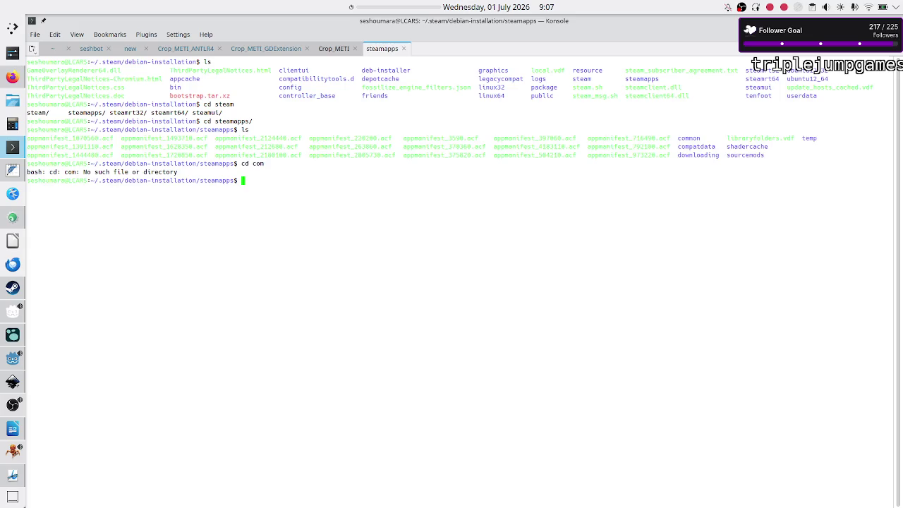
{"action": "key", "text": "Up"}
{"action": "key", "text": "Tab"}
{"action": "key", "text": "Return"}
{"action": "type", "text": "ls"}
{"action": "key", "text": "Return"}
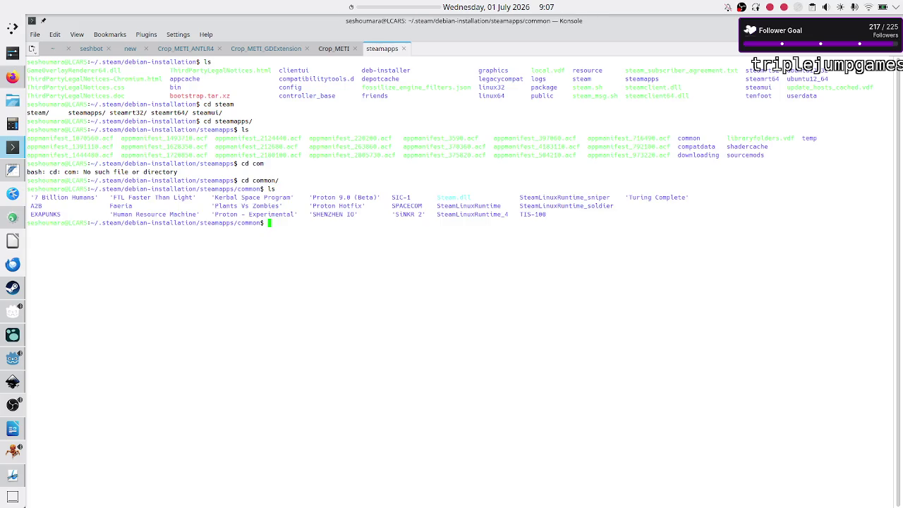
{"action": "type", "text": "cd E"}
{"action": "key", "text": "Tab"}
{"action": "key", "text": "Return"}
{"action": "type", "text": "ls"}
{"action": "key", "text": "Return"}
Enter Content/manual and list PDFs such as digital_en_1.pdf and letter_en_1.pdf
{"action": "type", "text": "cd"}
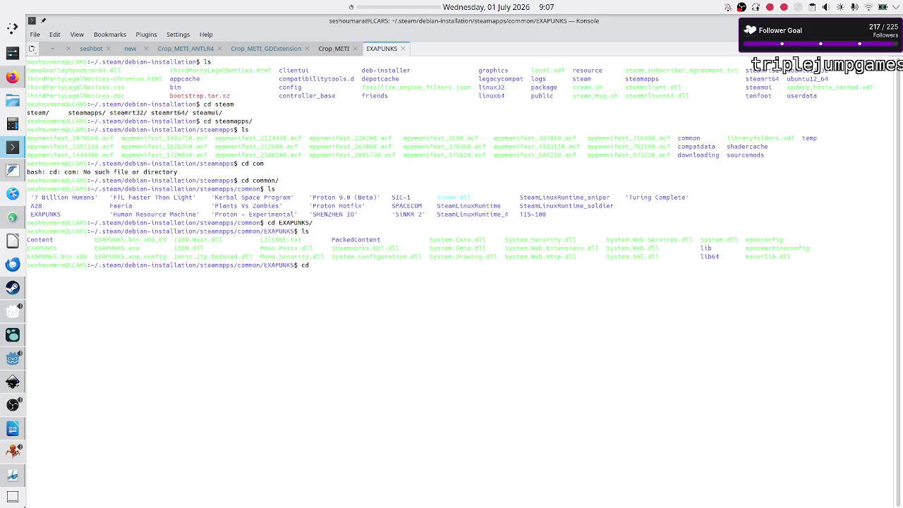
{"action": "type", "text": " Co"}
{"action": "key", "text": "Tab"}
{"action": "key", "text": "Return"}
{"action": "type", "text": "ls"}
{"action": "key", "text": "Return"}
{"action": "type", "text": "d ma"}
{"action": "key", "text": "Tab"}
{"action": "key", "text": "Return"}
{"action": "type", "text": "ls"}
{"action": "key", "text": "Return"}
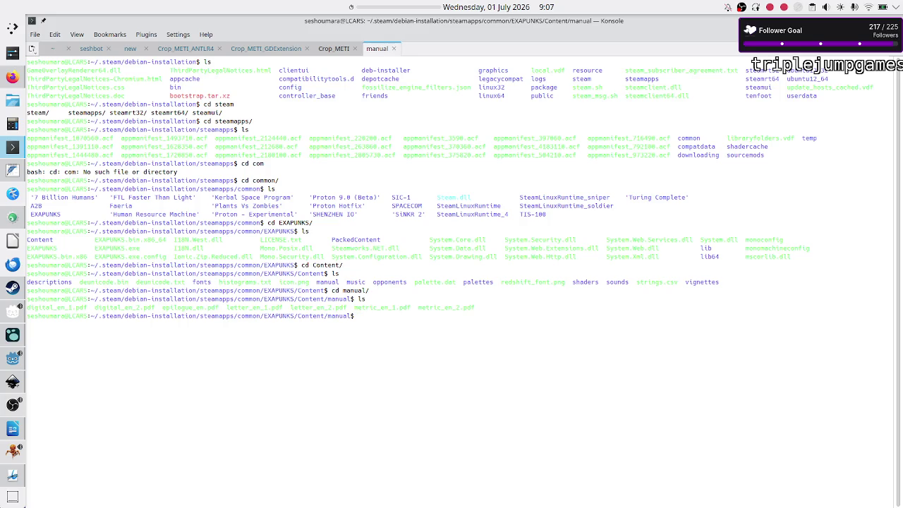
Switch to the EXAPUNKS window from the taskbar, showing the Reference Materials page
{"action": "left_click", "coordinate": [13, 452]}
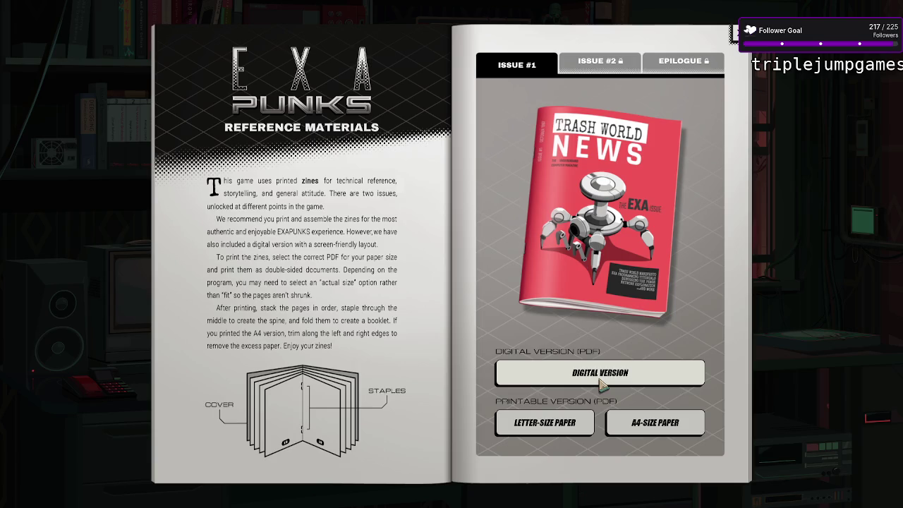
Close the reference zine and choose Exit Game from the Constellation II menu
{"action": "key", "text": "Escape"}
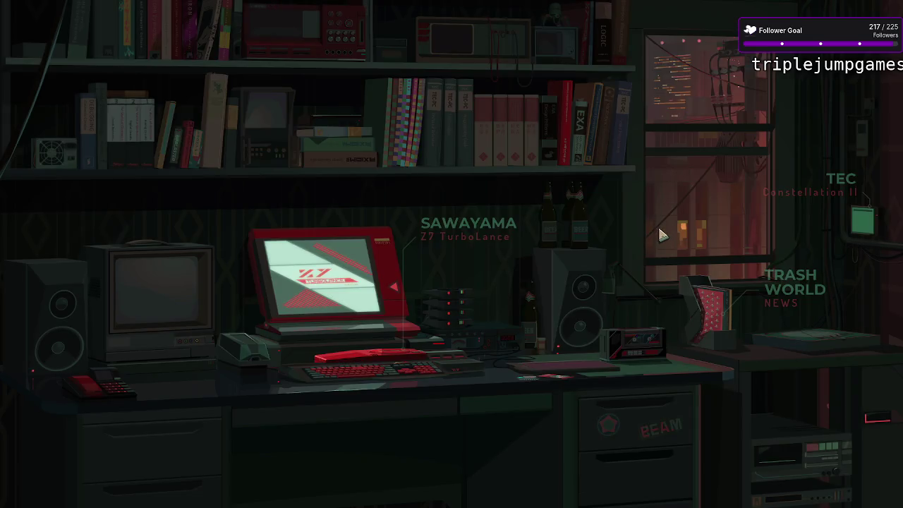
{"action": "key", "text": "Escape"}
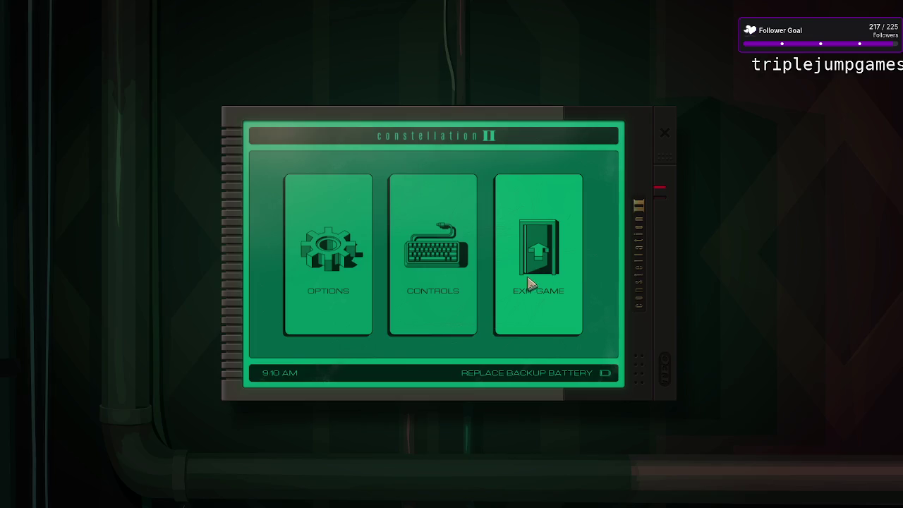
{"action": "left_click", "coordinate": [534, 281]}
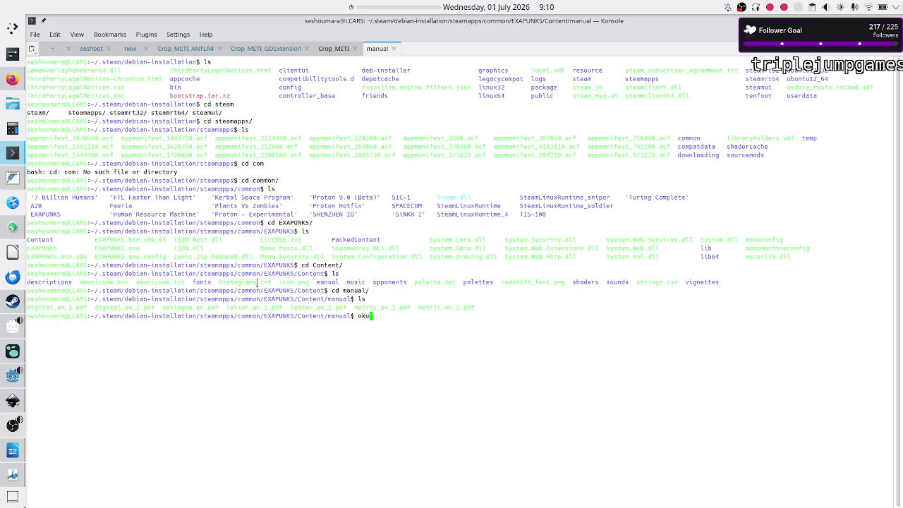
Bring up digital_en_1 in Okular, dismiss PDF Properties, and begin reading the opening pages
{"action": "left_click", "coordinate": [16, 471]}
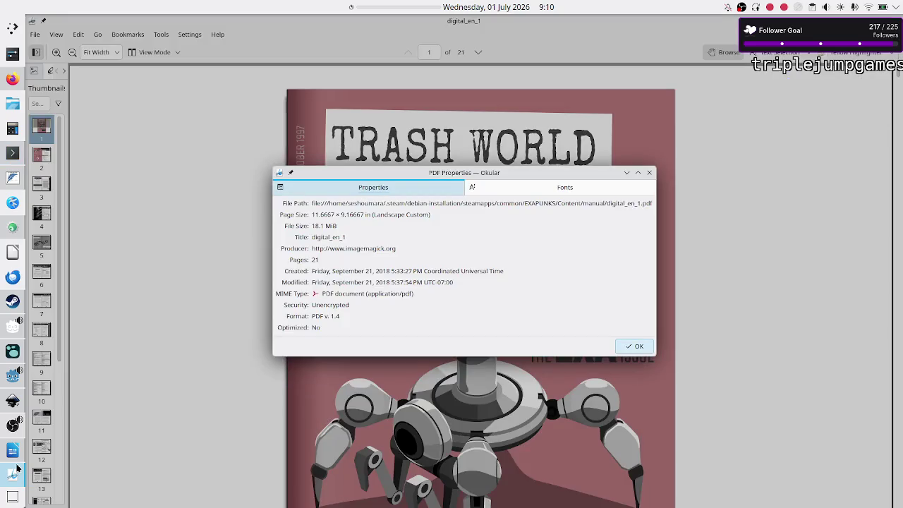
{"action": "left_click", "coordinate": [648, 173]}
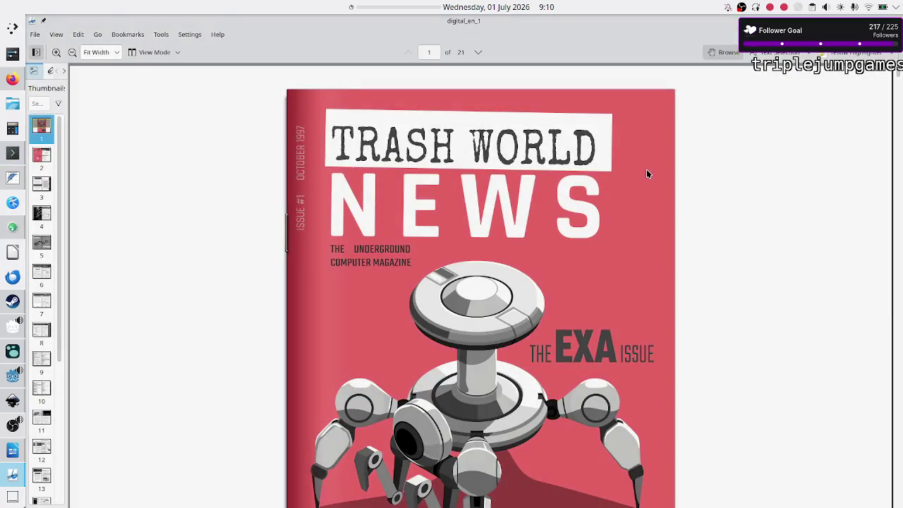
{"action": "scroll", "coordinate": [329, 234], "scroll_direction": "down", "scroll_amount": 3}
{"action": "scroll", "coordinate": [329, 235], "scroll_direction": "down", "scroll_amount": 2}
{"action": "scroll", "coordinate": [329, 235], "scroll_direction": "down", "scroll_amount": 1}
{"action": "scroll", "coordinate": [329, 235], "scroll_direction": "down", "scroll_amount": 4}
{"action": "scroll", "coordinate": [330, 235], "scroll_direction": "down", "scroll_amount": 3}
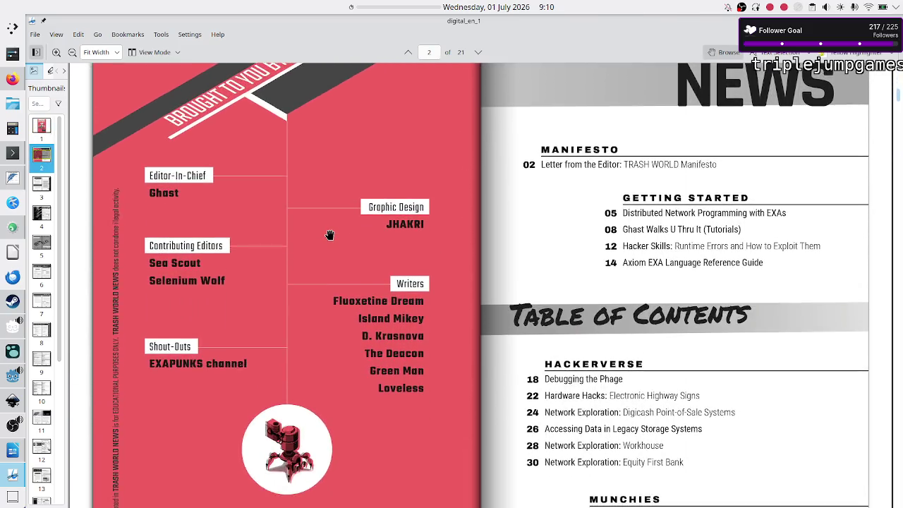
{"action": "scroll", "coordinate": [329, 235], "scroll_direction": "down", "scroll_amount": 4}
Read through Hosts, Links, Files and Hardware Registers to page 6's Tutorials 1 and 2
{"action": "scroll", "coordinate": [329, 235], "scroll_direction": "up", "scroll_amount": 5}
{"action": "scroll", "coordinate": [330, 235], "scroll_direction": "up", "scroll_amount": 3}
{"action": "scroll", "coordinate": [329, 235], "scroll_direction": "up", "scroll_amount": 1}
{"action": "scroll", "coordinate": [330, 235], "scroll_direction": "down", "scroll_amount": 1}
{"action": "scroll", "coordinate": [330, 235], "scroll_direction": "down", "scroll_amount": 4}
{"action": "scroll", "coordinate": [329, 235], "scroll_direction": "down", "scroll_amount": 1}
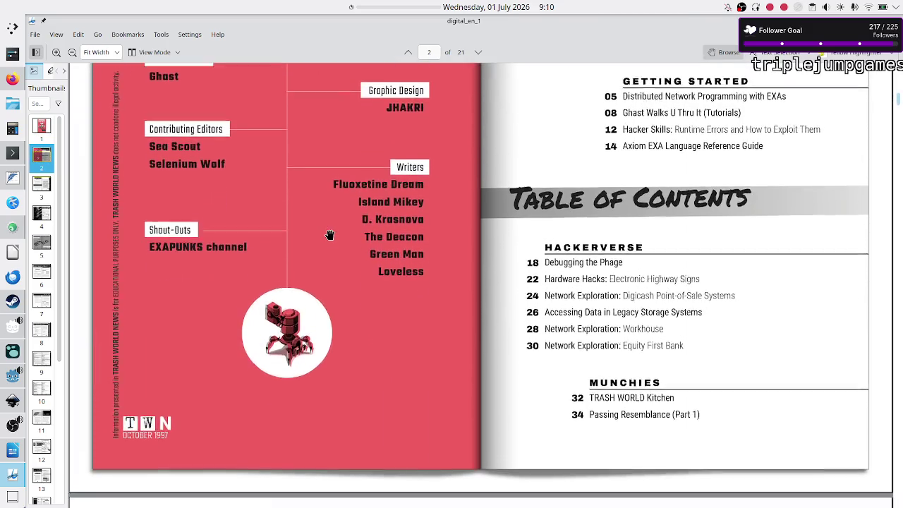
{"action": "scroll", "coordinate": [329, 235], "scroll_direction": "down", "scroll_amount": 2}
{"action": "scroll", "coordinate": [329, 234], "scroll_direction": "down", "scroll_amount": 2}
{"action": "scroll", "coordinate": [329, 234], "scroll_direction": "down", "scroll_amount": 4}
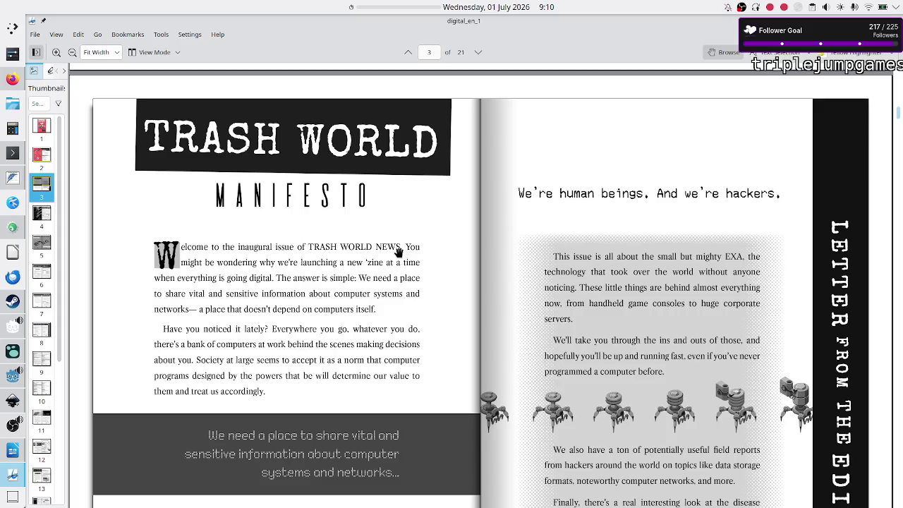
{"action": "scroll", "coordinate": [398, 252], "scroll_direction": "down", "scroll_amount": 2}
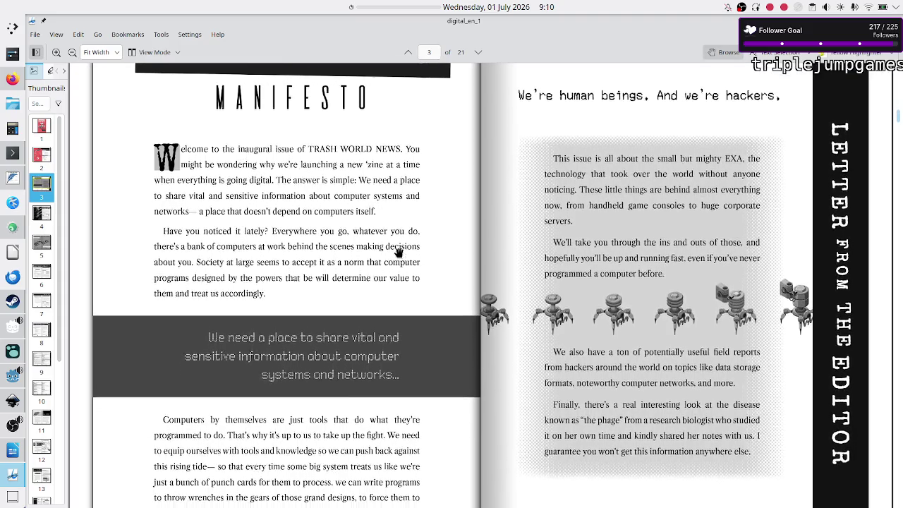
{"action": "scroll", "coordinate": [399, 252], "scroll_direction": "down", "scroll_amount": 1}
{"action": "scroll", "coordinate": [398, 251], "scroll_direction": "down", "scroll_amount": 3}
{"action": "scroll", "coordinate": [399, 252], "scroll_direction": "down", "scroll_amount": 5}
{"action": "scroll", "coordinate": [399, 251], "scroll_direction": "down", "scroll_amount": 2}
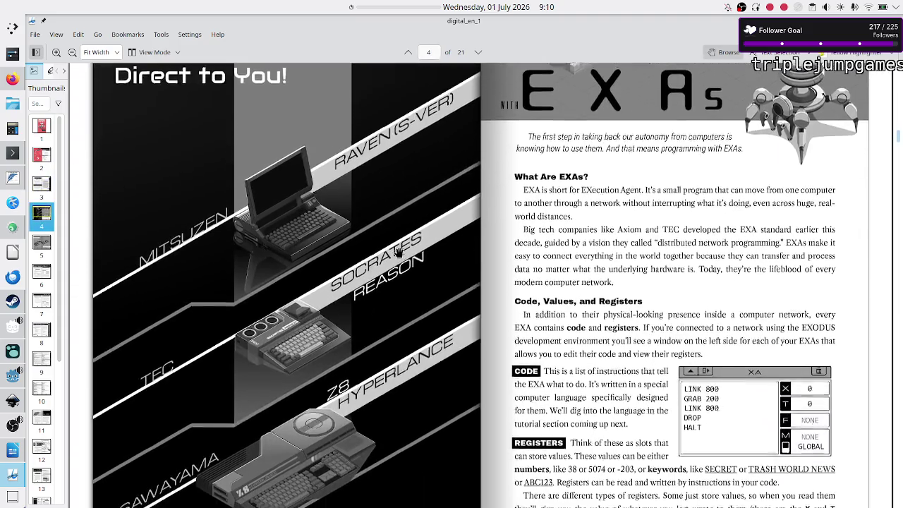
{"action": "scroll", "coordinate": [398, 251], "scroll_direction": "down", "scroll_amount": 1}
{"action": "scroll", "coordinate": [398, 252], "scroll_direction": "down", "scroll_amount": 1}
{"action": "scroll", "coordinate": [398, 252], "scroll_direction": "down", "scroll_amount": 1}
{"action": "scroll", "coordinate": [398, 251], "scroll_direction": "down", "scroll_amount": 1}
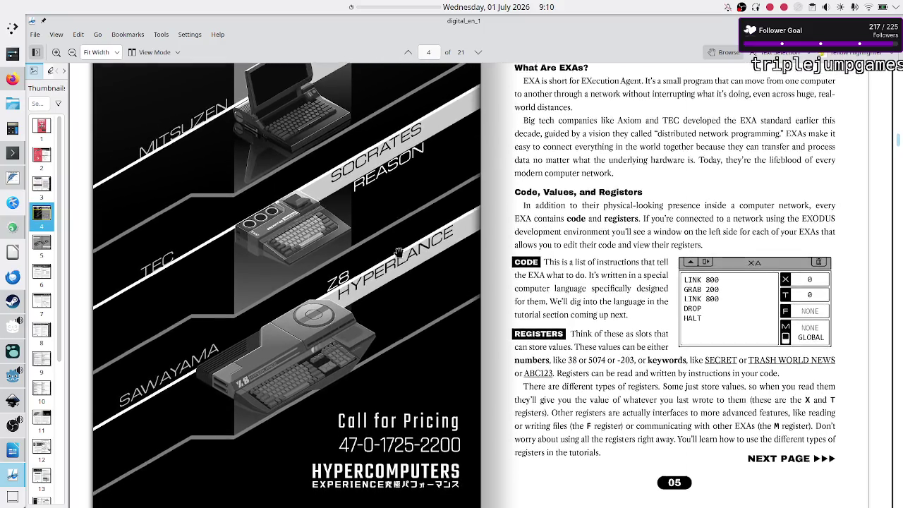
{"action": "scroll", "coordinate": [398, 252], "scroll_direction": "up", "scroll_amount": 5}
{"action": "scroll", "coordinate": [398, 251], "scroll_direction": "down", "scroll_amount": 2}
{"action": "scroll", "coordinate": [399, 252], "scroll_direction": "down", "scroll_amount": 1}
{"action": "scroll", "coordinate": [398, 252], "scroll_direction": "down", "scroll_amount": 5}
{"action": "scroll", "coordinate": [399, 252], "scroll_direction": "down", "scroll_amount": 3}
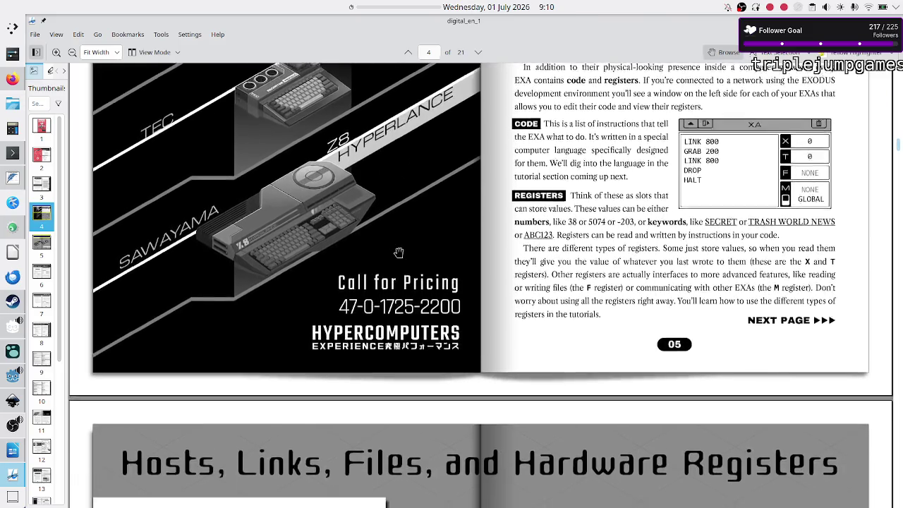
{"action": "scroll", "coordinate": [398, 252], "scroll_direction": "down", "scroll_amount": 1}
{"action": "scroll", "coordinate": [398, 251], "scroll_direction": "down", "scroll_amount": 1}
{"action": "scroll", "coordinate": [398, 252], "scroll_direction": "down", "scroll_amount": 3}
{"action": "scroll", "coordinate": [399, 251], "scroll_direction": "down", "scroll_amount": 4}
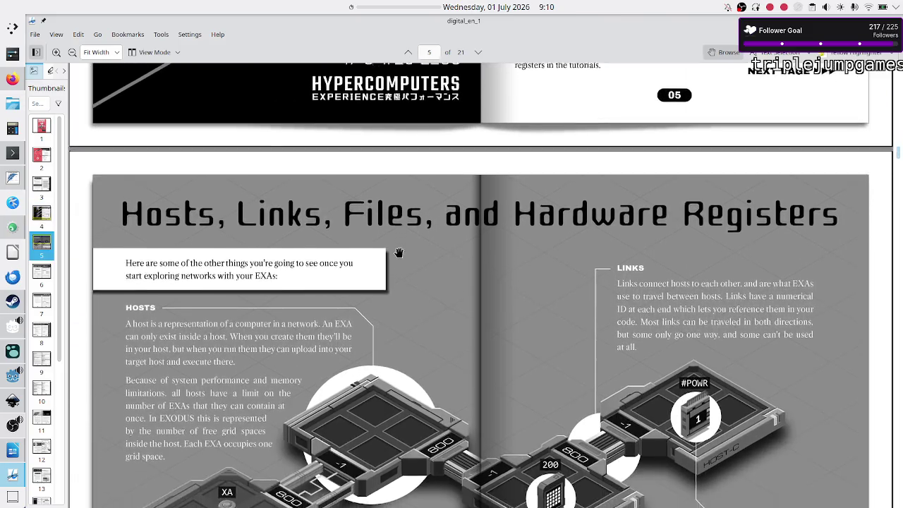
{"action": "scroll", "coordinate": [399, 252], "scroll_direction": "down", "scroll_amount": 2}
{"action": "scroll", "coordinate": [399, 251], "scroll_direction": "down", "scroll_amount": 2}
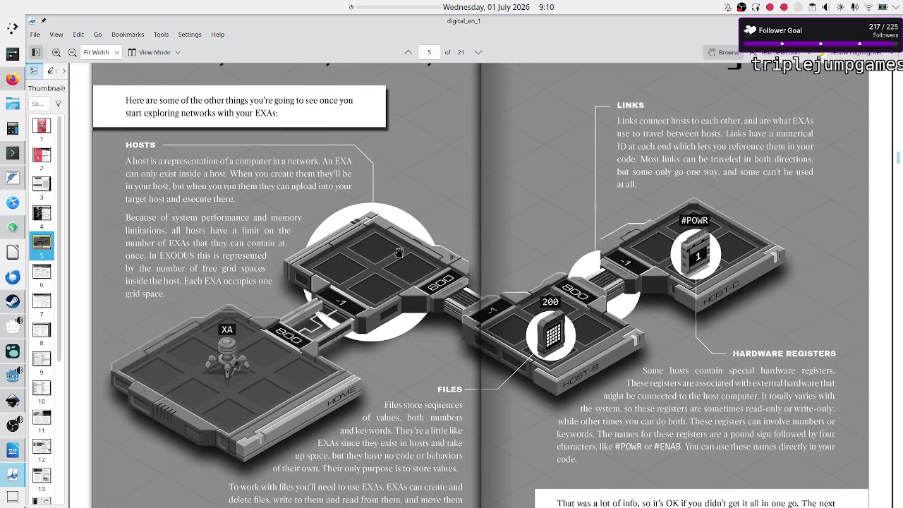
{"action": "scroll", "coordinate": [398, 252], "scroll_direction": "up", "scroll_amount": 3}
{"action": "scroll", "coordinate": [399, 251], "scroll_direction": "down", "scroll_amount": 5}
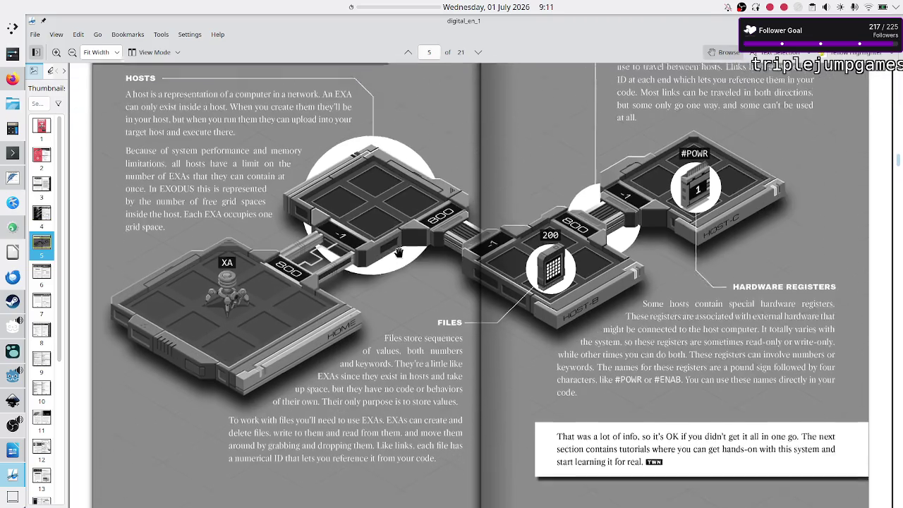
{"action": "scroll", "coordinate": [398, 252], "scroll_direction": "down", "scroll_amount": 2}
{"action": "scroll", "coordinate": [398, 252], "scroll_direction": "up", "scroll_amount": 2}
{"action": "scroll", "coordinate": [399, 251], "scroll_direction": "up", "scroll_amount": 1}
{"action": "scroll", "coordinate": [379, 301], "scroll_direction": "down", "scroll_amount": 2}
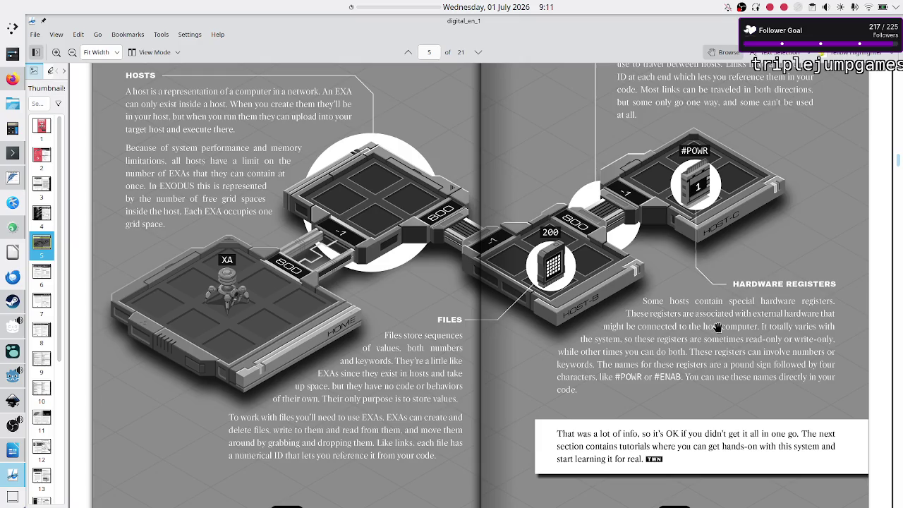
{"action": "scroll", "coordinate": [417, 408], "scroll_direction": "down", "scroll_amount": 5}
Scroll digital_en_1 to page 7, the Tutorial 3 and 4 communication and loops spread
{"action": "scroll", "coordinate": [417, 408], "scroll_direction": "down", "scroll_amount": 5}
{"action": "scroll", "coordinate": [417, 408], "scroll_direction": "down", "scroll_amount": 2}
{"action": "scroll", "coordinate": [417, 408], "scroll_direction": "down", "scroll_amount": 2}
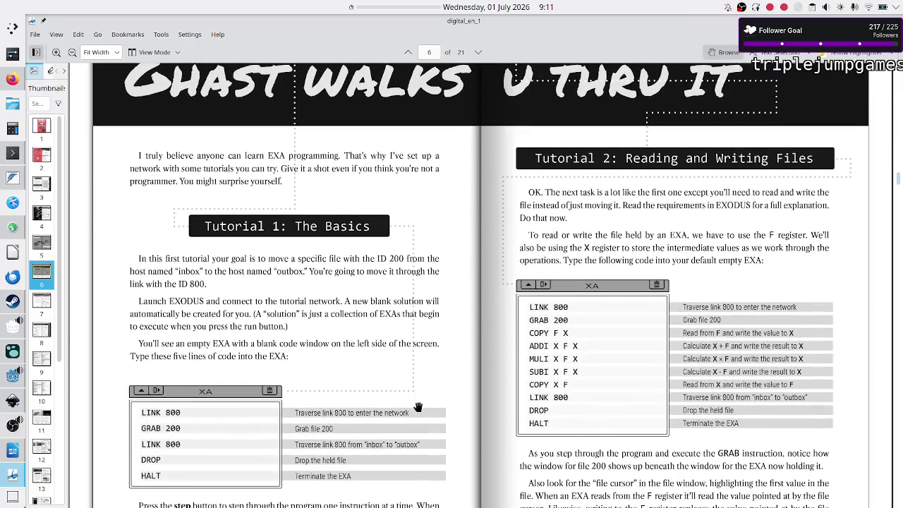
{"action": "scroll", "coordinate": [417, 407], "scroll_direction": "down", "scroll_amount": 2}
{"action": "scroll", "coordinate": [417, 408], "scroll_direction": "down", "scroll_amount": 3}
{"action": "scroll", "coordinate": [418, 408], "scroll_direction": "down", "scroll_amount": 3}
{"action": "scroll", "coordinate": [417, 408], "scroll_direction": "down", "scroll_amount": 2}
{"action": "scroll", "coordinate": [418, 407], "scroll_direction": "down", "scroll_amount": 3}
{"action": "scroll", "coordinate": [417, 407], "scroll_direction": "down", "scroll_amount": 1}
{"action": "scroll", "coordinate": [418, 407], "scroll_direction": "up", "scroll_amount": 3}
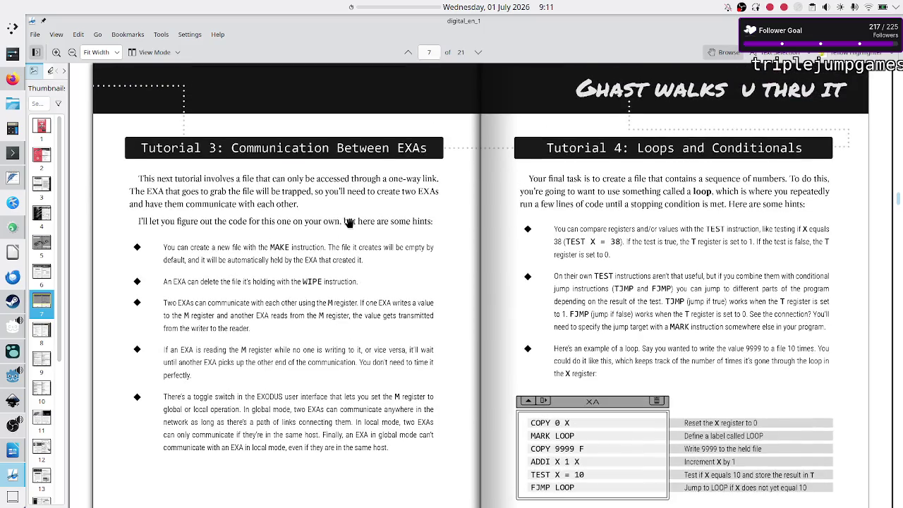
{"action": "scroll", "coordinate": [253, 231], "scroll_direction": "down", "scroll_amount": 2}
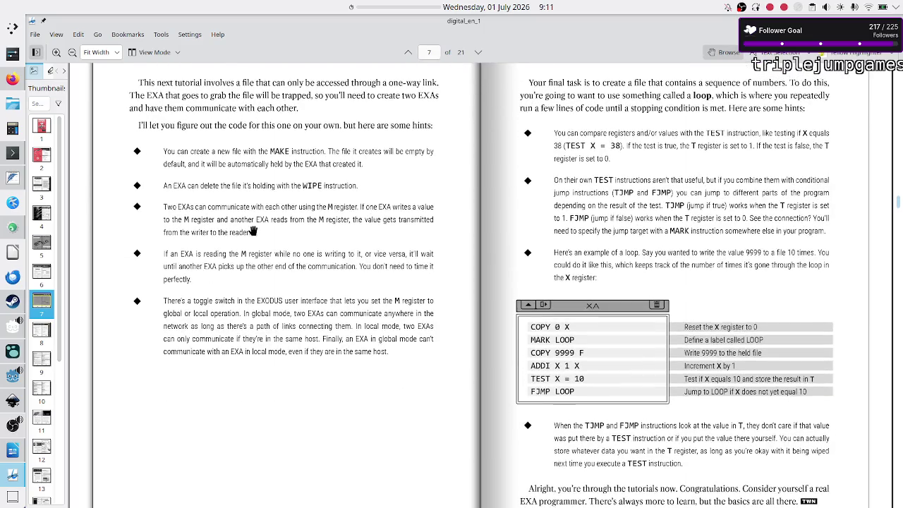
{"action": "scroll", "coordinate": [252, 231], "scroll_direction": "up", "scroll_amount": 1}
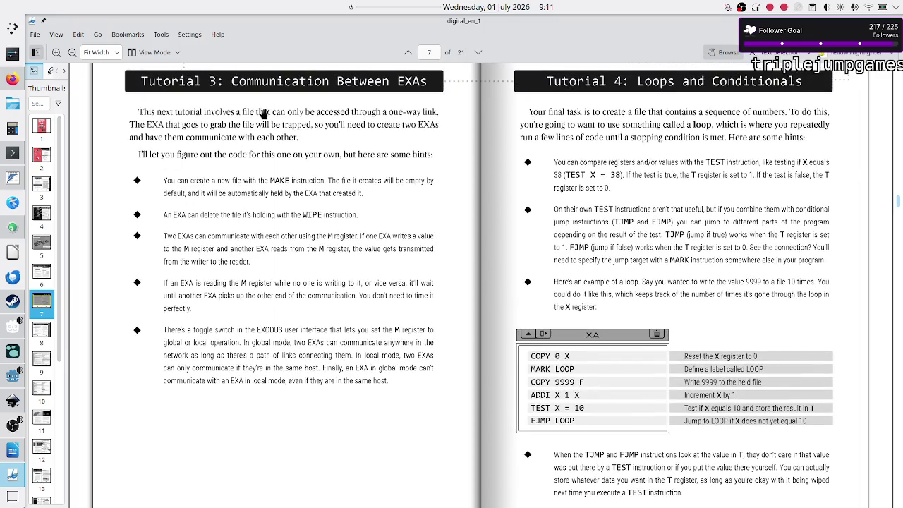
{"action": "scroll", "coordinate": [280, 182], "scroll_direction": "down", "scroll_amount": 4}
{"action": "scroll", "coordinate": [280, 182], "scroll_direction": "up", "scroll_amount": 3}
{"action": "scroll", "coordinate": [281, 182], "scroll_direction": "up", "scroll_amount": 3}
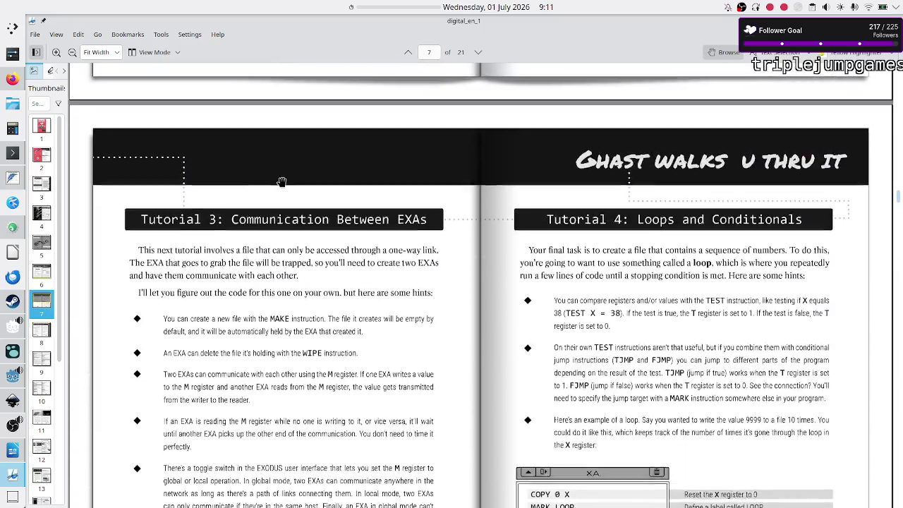
{"action": "scroll", "coordinate": [281, 182], "scroll_direction": "up", "scroll_amount": 7}
{"action": "scroll", "coordinate": [281, 182], "scroll_direction": "up", "scroll_amount": 3}
{"action": "scroll", "coordinate": [281, 182], "scroll_direction": "down", "scroll_amount": 3}
{"action": "scroll", "coordinate": [280, 182], "scroll_direction": "down", "scroll_amount": 4}
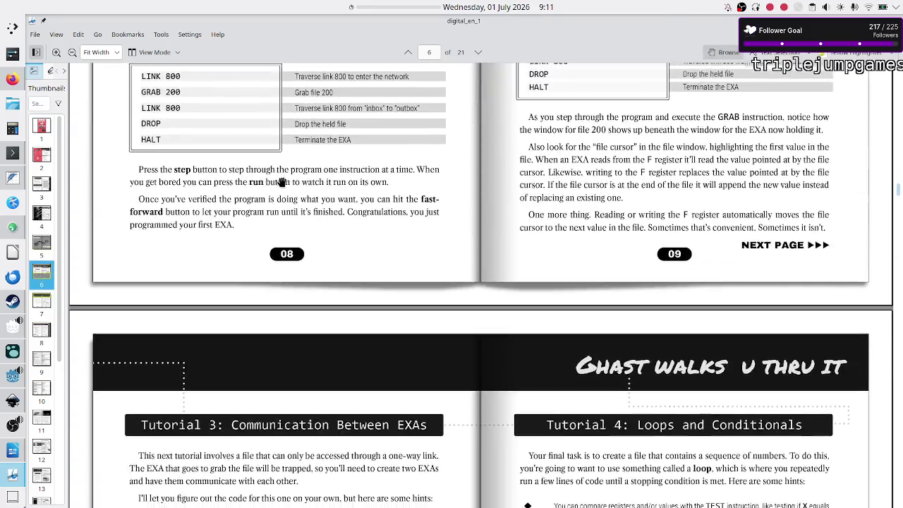
{"action": "scroll", "coordinate": [281, 182], "scroll_direction": "up", "scroll_amount": 4}
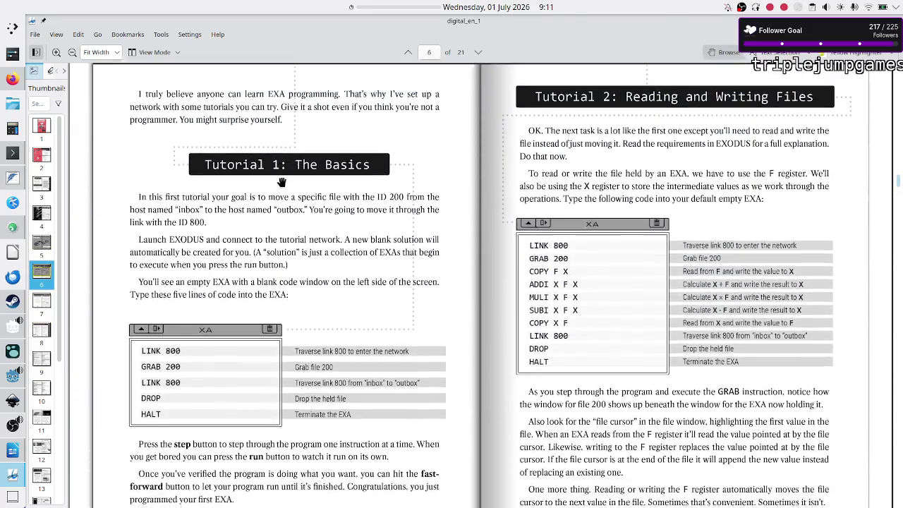
{"action": "scroll", "coordinate": [280, 182], "scroll_direction": "down", "scroll_amount": 5}
{"action": "scroll", "coordinate": [280, 181], "scroll_direction": "up", "scroll_amount": 6}
{"action": "scroll", "coordinate": [281, 182], "scroll_direction": "down", "scroll_amount": 1}
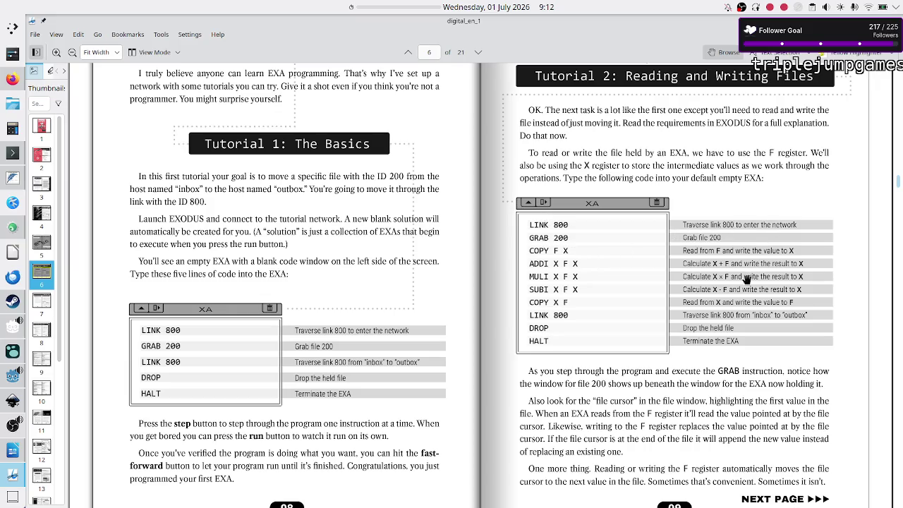
{"action": "scroll", "coordinate": [638, 333], "scroll_direction": "down", "scroll_amount": 3}
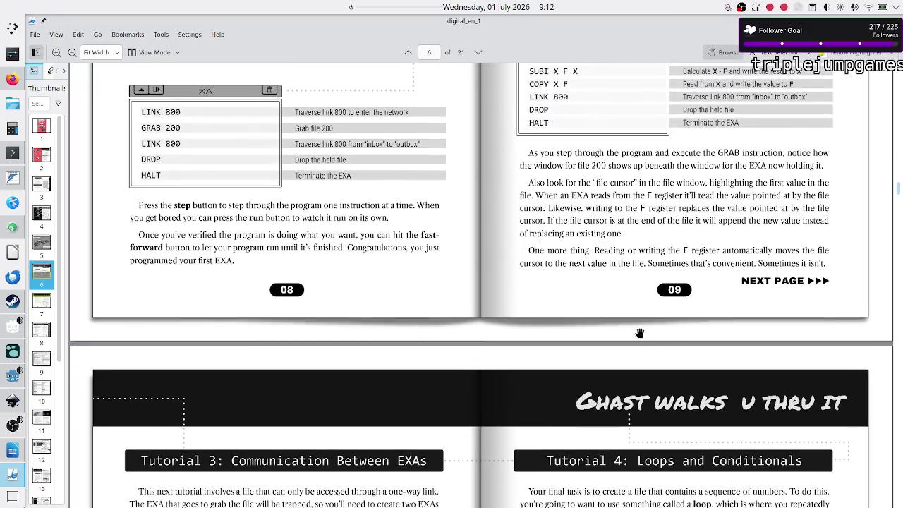
{"action": "scroll", "coordinate": [639, 333], "scroll_direction": "up", "scroll_amount": 1}
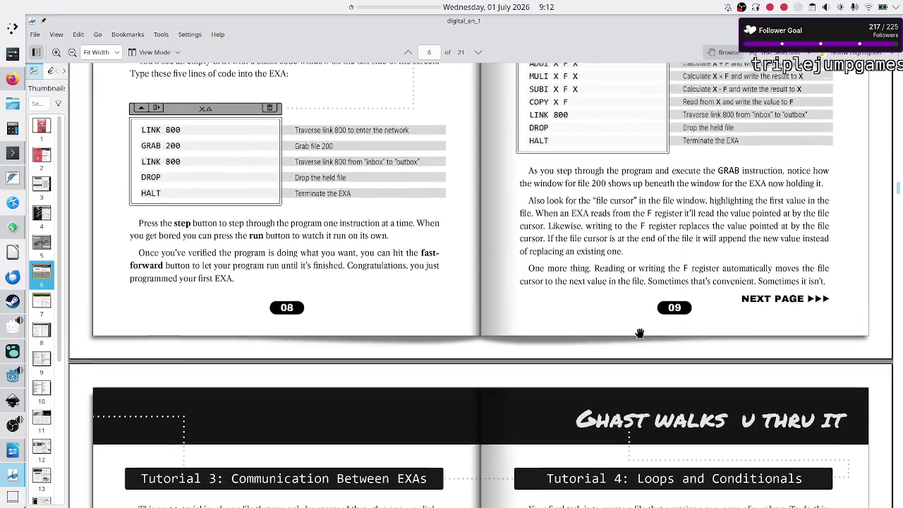
{"action": "scroll", "coordinate": [639, 333], "scroll_direction": "down", "scroll_amount": 5}
{"action": "scroll", "coordinate": [639, 333], "scroll_direction": "up", "scroll_amount": 1}
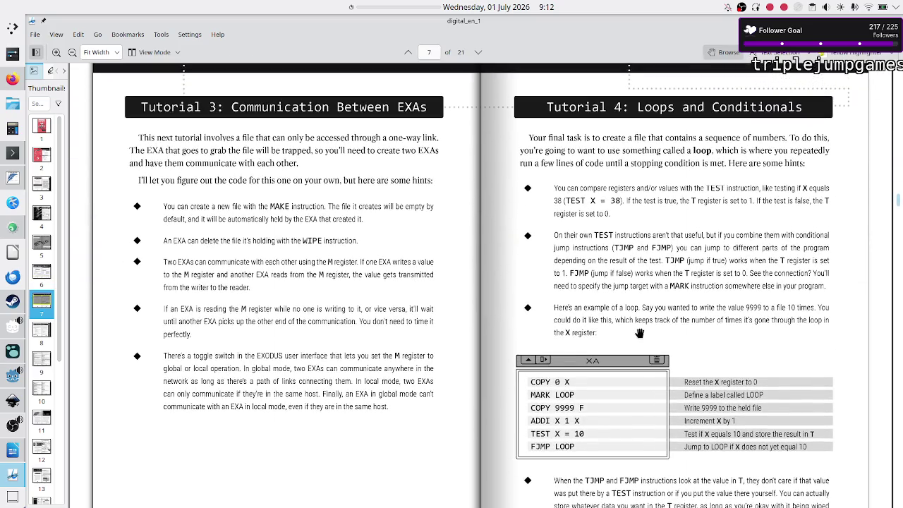
Scroll to page 8 of 21, the 'Runtime Errors and how to exploit them' spread
{"action": "scroll", "coordinate": [639, 333], "scroll_direction": "up", "scroll_amount": 1}
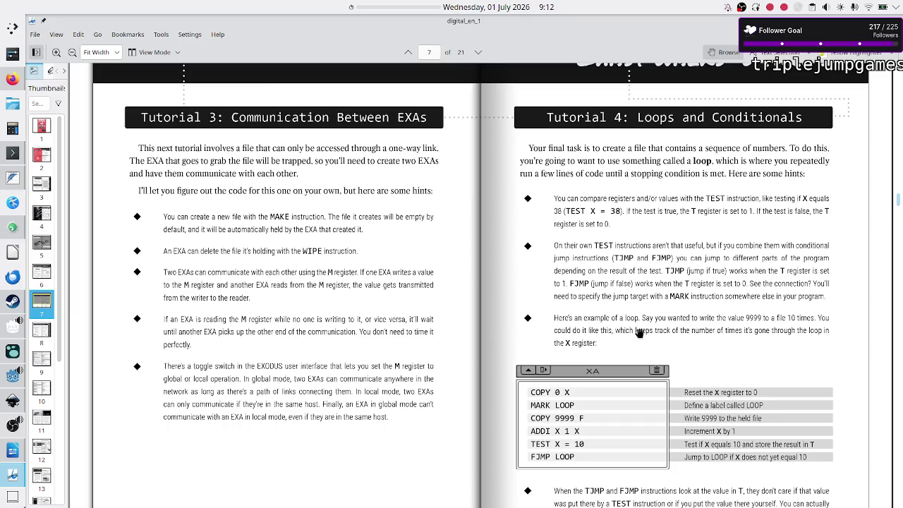
{"action": "scroll", "coordinate": [639, 333], "scroll_direction": "down", "scroll_amount": 2}
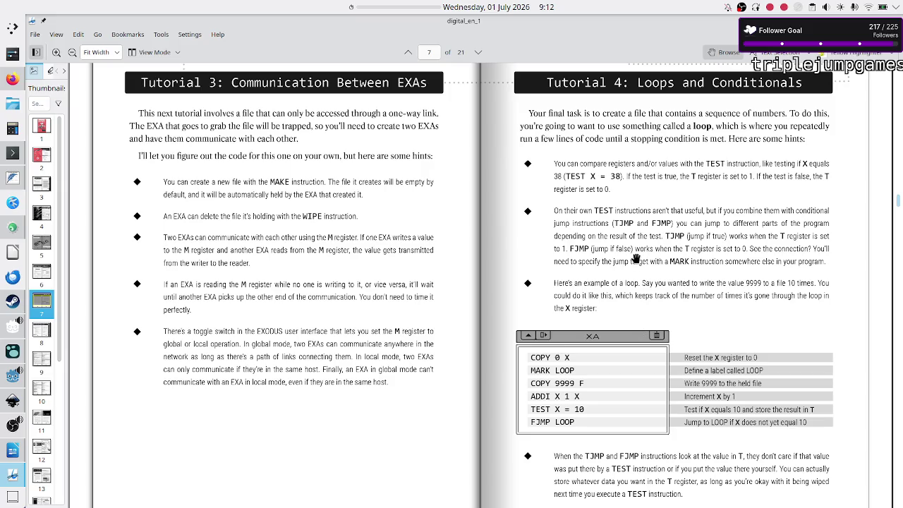
{"action": "scroll", "coordinate": [638, 333], "scroll_direction": "up", "scroll_amount": 10}
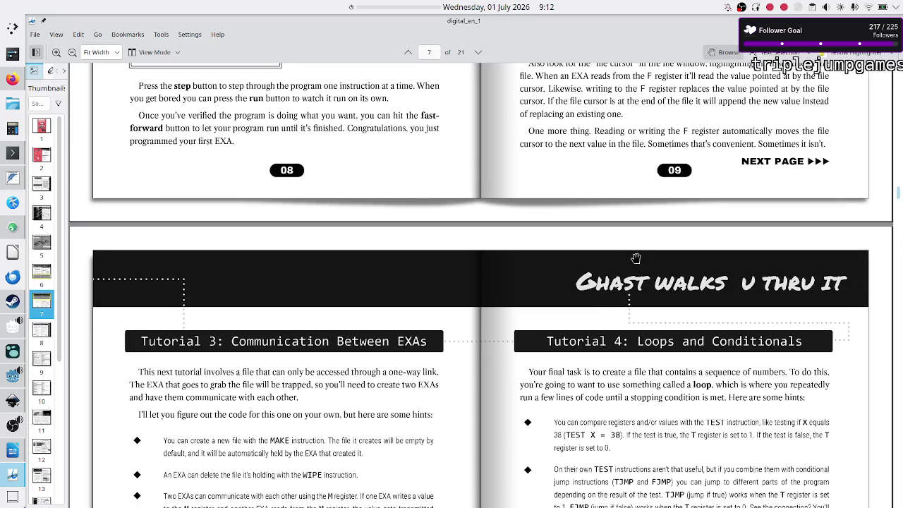
{"action": "scroll", "coordinate": [702, 407], "scroll_direction": "down", "scroll_amount": 10}
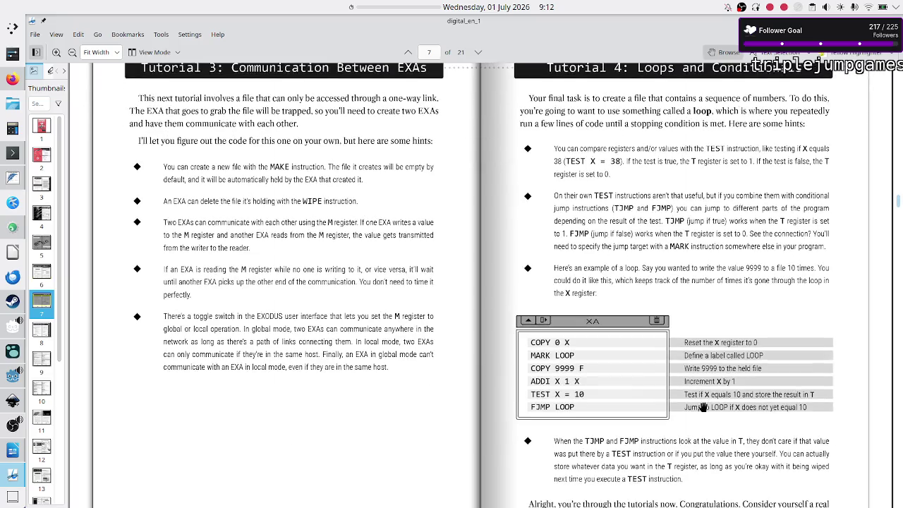
{"action": "scroll", "coordinate": [691, 395], "scroll_direction": "down", "scroll_amount": 1}
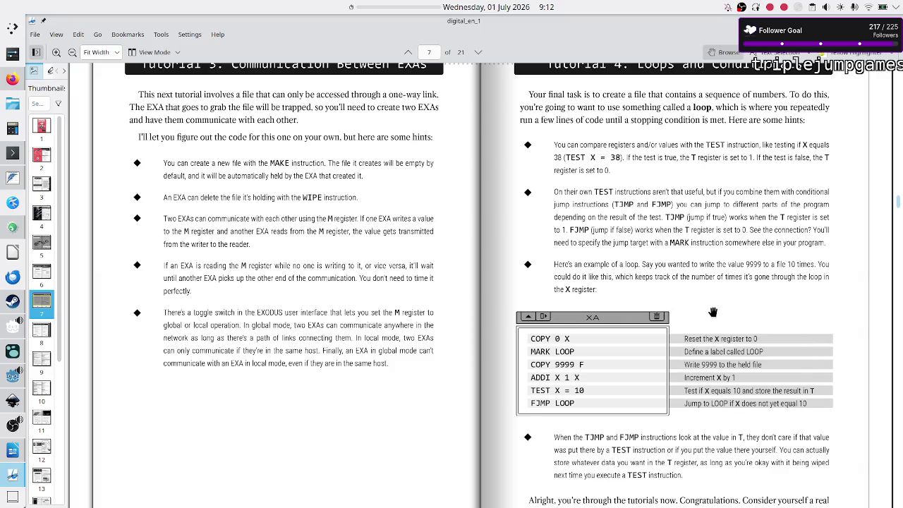
{"action": "scroll", "coordinate": [712, 312], "scroll_direction": "down", "scroll_amount": 5}
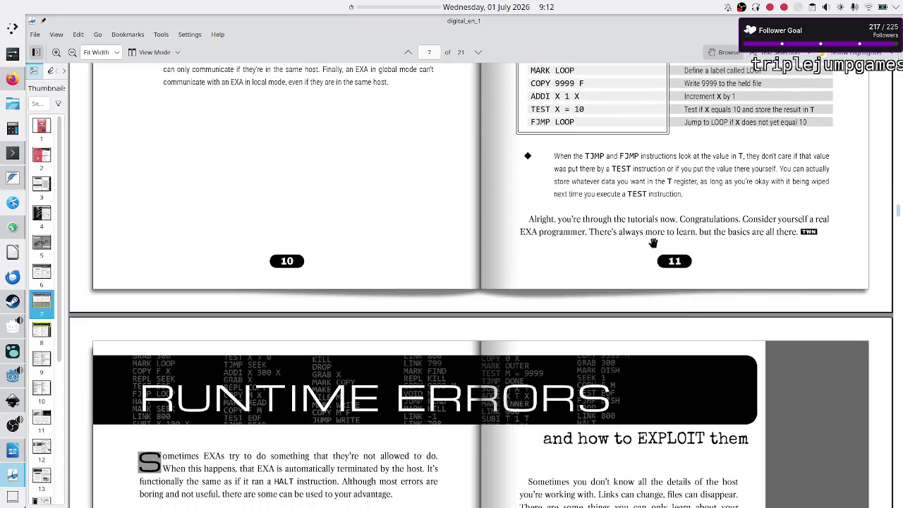
{"action": "scroll", "coordinate": [576, 282], "scroll_direction": "down", "scroll_amount": 6}
Scroll to page 9, the AXIOM EXA Language Reference Guide listing registers and instructions
{"action": "scroll", "coordinate": [576, 282], "scroll_direction": "up", "scroll_amount": 4}
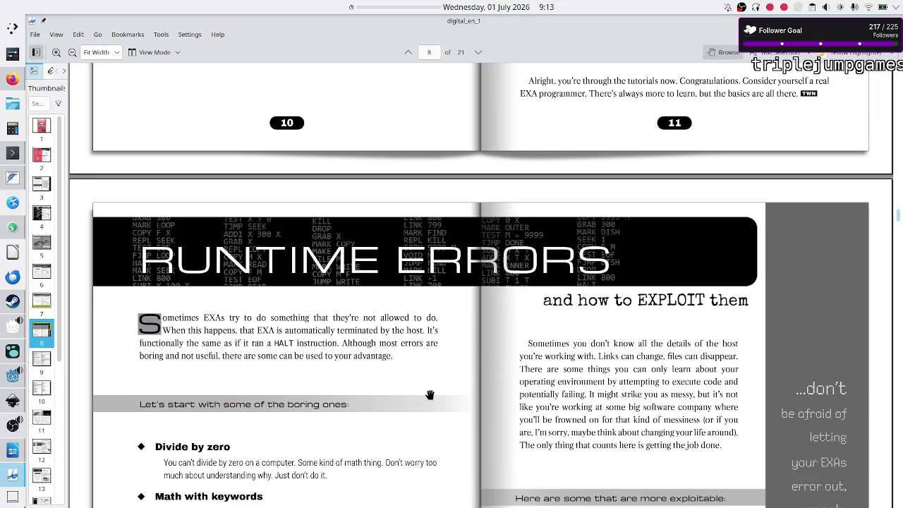
{"action": "scroll", "coordinate": [512, 374], "scroll_direction": "down", "scroll_amount": 4}
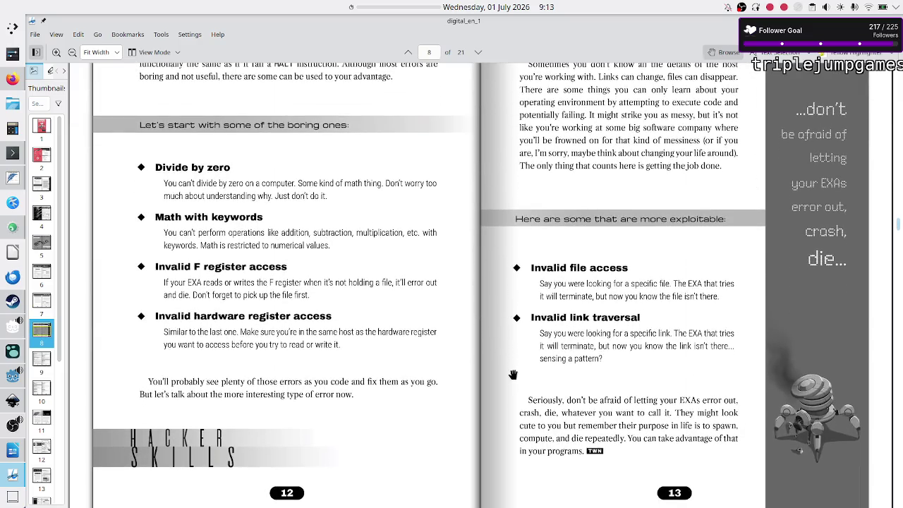
{"action": "scroll", "coordinate": [512, 375], "scroll_direction": "up", "scroll_amount": 1}
{"action": "scroll", "coordinate": [513, 375], "scroll_direction": "down", "scroll_amount": 2}
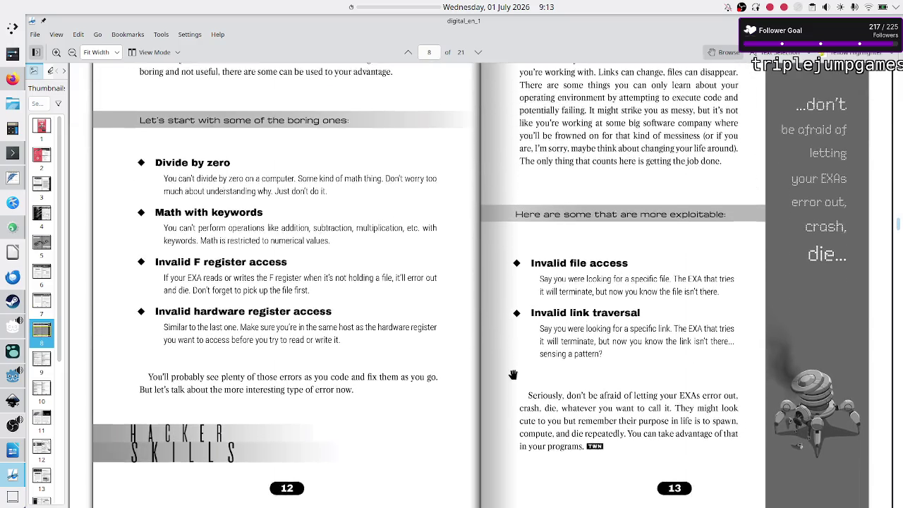
{"action": "scroll", "coordinate": [512, 375], "scroll_direction": "down", "scroll_amount": 4}
{"action": "scroll", "coordinate": [513, 374], "scroll_direction": "up", "scroll_amount": 8}
{"action": "scroll", "coordinate": [513, 374], "scroll_direction": "down", "scroll_amount": 2}
{"action": "scroll", "coordinate": [512, 375], "scroll_direction": "down", "scroll_amount": 5}
{"action": "scroll", "coordinate": [513, 374], "scroll_direction": "down", "scroll_amount": 4}
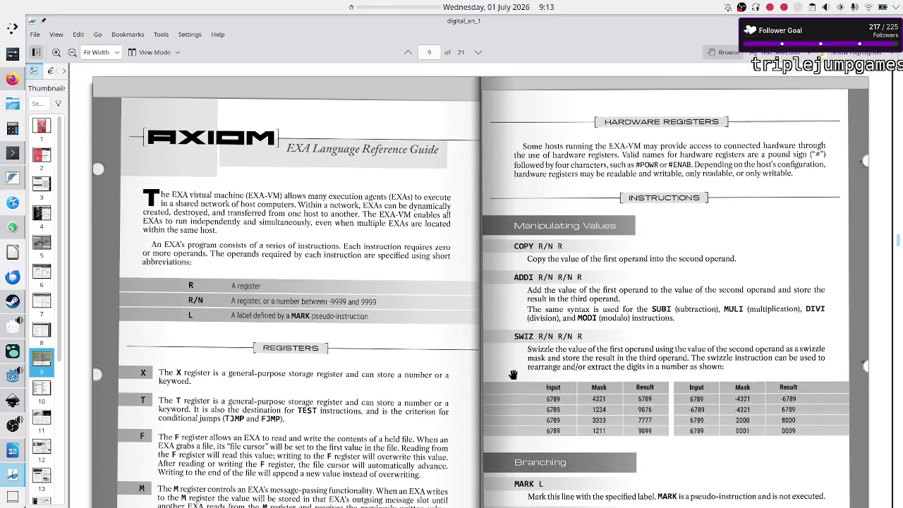
Scroll through the EXA registers and instructions reference on pages 14–15
{"action": "scroll", "coordinate": [513, 374], "scroll_direction": "up", "scroll_amount": 1}
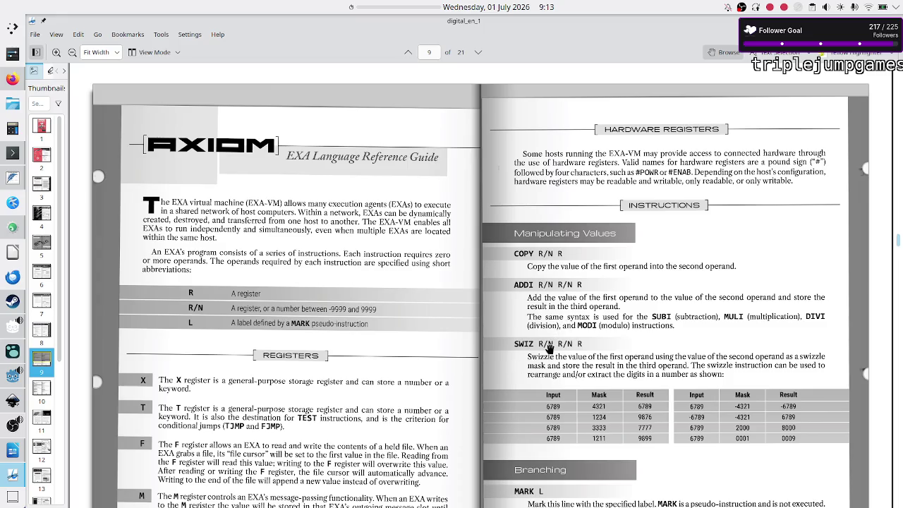
{"action": "scroll", "coordinate": [544, 352], "scroll_direction": "down", "scroll_amount": 3}
{"action": "scroll", "coordinate": [544, 357], "scroll_direction": "down", "scroll_amount": 2}
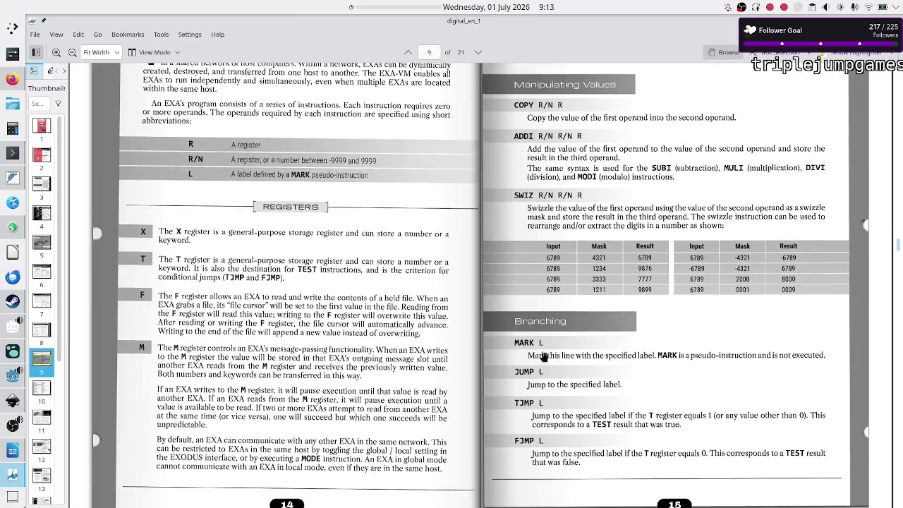
{"action": "scroll", "coordinate": [544, 358], "scroll_direction": "down", "scroll_amount": 3}
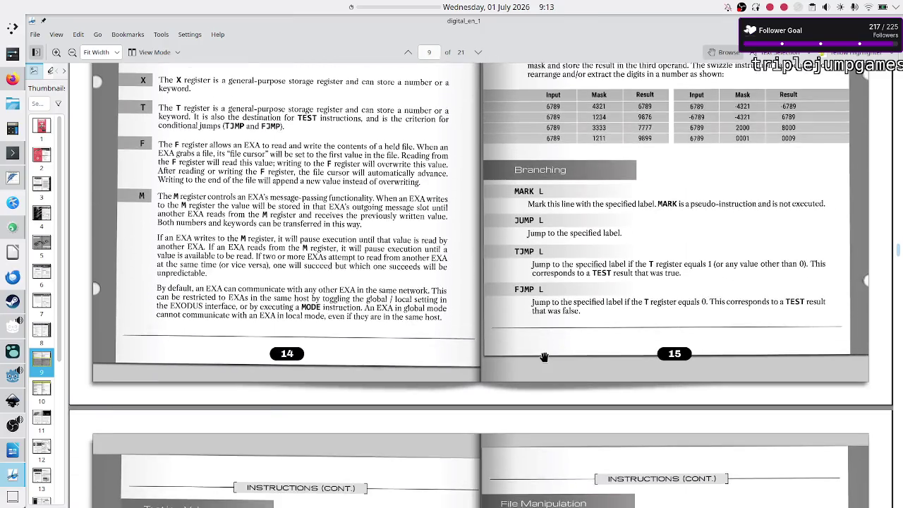
{"action": "scroll", "coordinate": [544, 358], "scroll_direction": "up", "scroll_amount": 8}
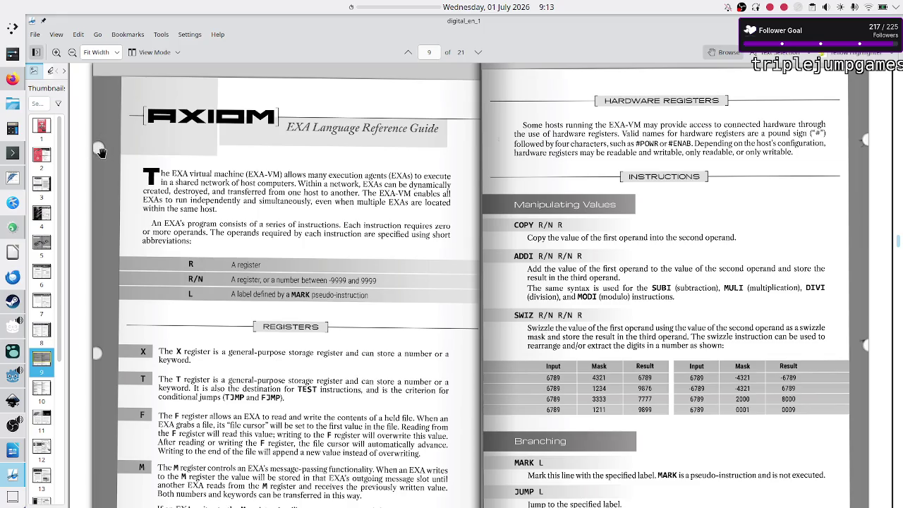
{"action": "scroll", "coordinate": [266, 254], "scroll_direction": "down", "scroll_amount": 3}
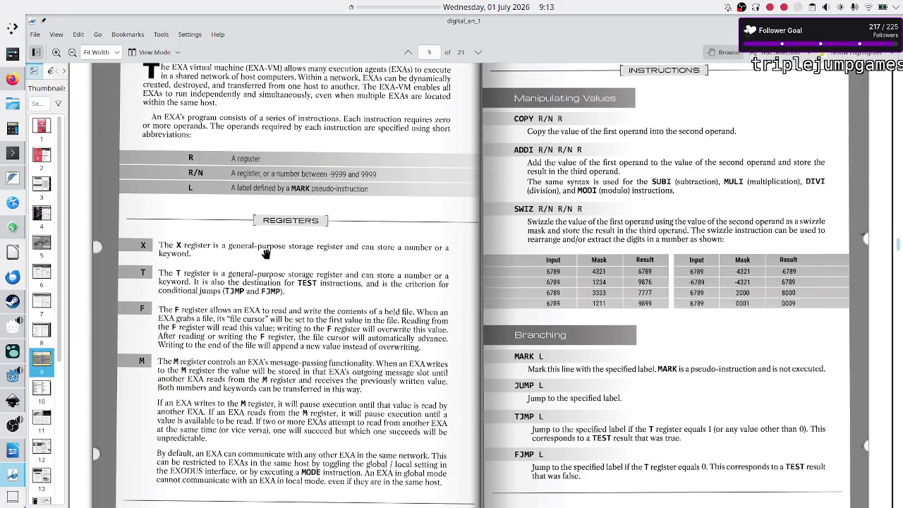
{"action": "scroll", "coordinate": [265, 254], "scroll_direction": "up", "scroll_amount": 1}
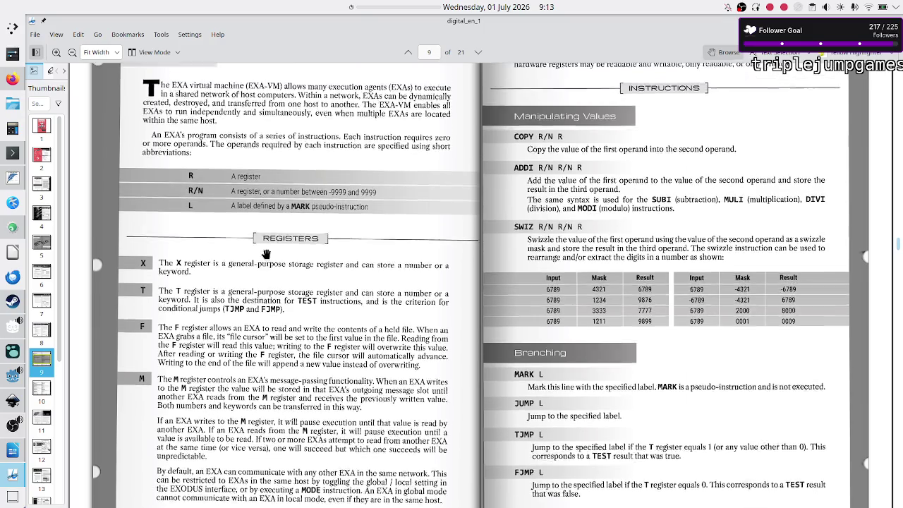
{"action": "scroll", "coordinate": [265, 254], "scroll_direction": "up", "scroll_amount": 2}
Scroll down to page 10, the Instructions (cont.) spread on Testing Values and File Manipulation
{"action": "scroll", "coordinate": [265, 253], "scroll_direction": "down", "scroll_amount": 1}
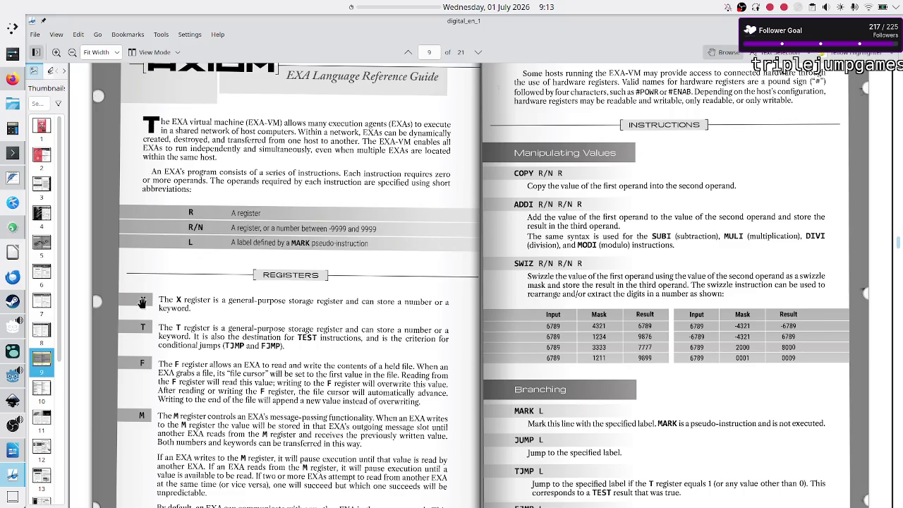
{"action": "scroll", "coordinate": [177, 332], "scroll_direction": "down", "scroll_amount": 5}
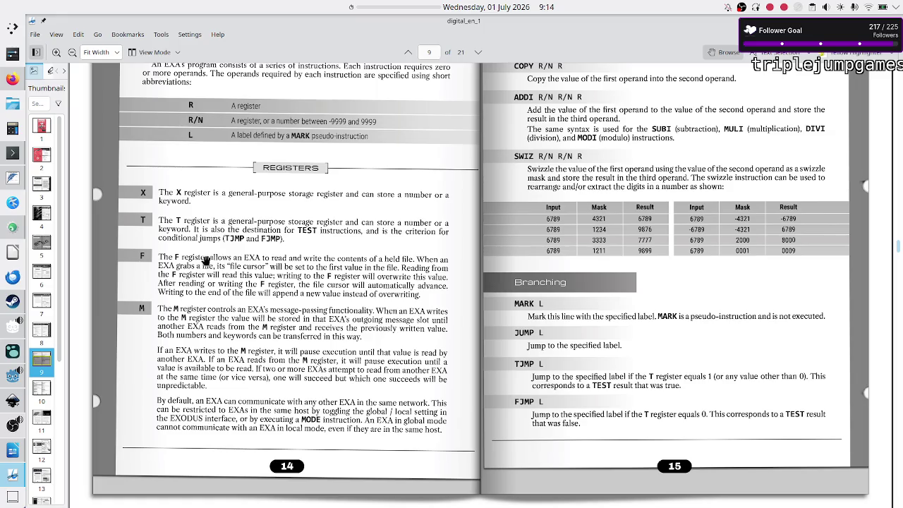
{"action": "scroll", "coordinate": [266, 268], "scroll_direction": "down", "scroll_amount": 1}
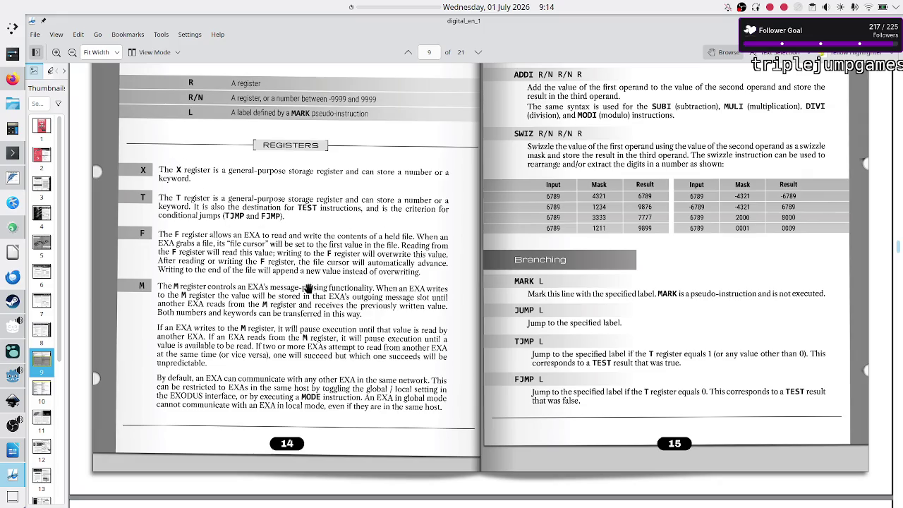
{"action": "scroll", "coordinate": [301, 290], "scroll_direction": "down", "scroll_amount": 3}
{"action": "scroll", "coordinate": [367, 302], "scroll_direction": "up", "scroll_amount": 8}
{"action": "scroll", "coordinate": [368, 302], "scroll_direction": "up", "scroll_amount": 3}
{"action": "scroll", "coordinate": [368, 301], "scroll_direction": "up", "scroll_amount": 3}
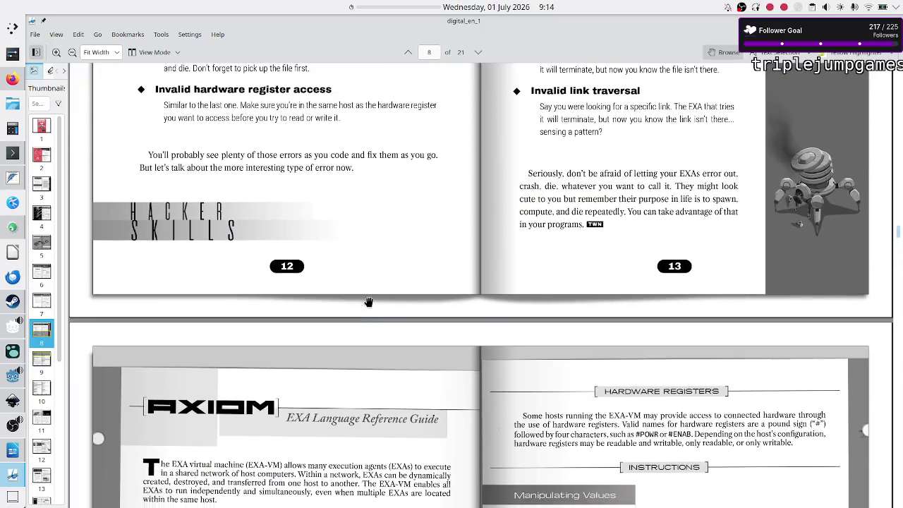
{"action": "scroll", "coordinate": [367, 302], "scroll_direction": "down", "scroll_amount": 5}
{"action": "scroll", "coordinate": [368, 302], "scroll_direction": "down", "scroll_amount": 2}
{"action": "scroll", "coordinate": [368, 302], "scroll_direction": "down", "scroll_amount": 5}
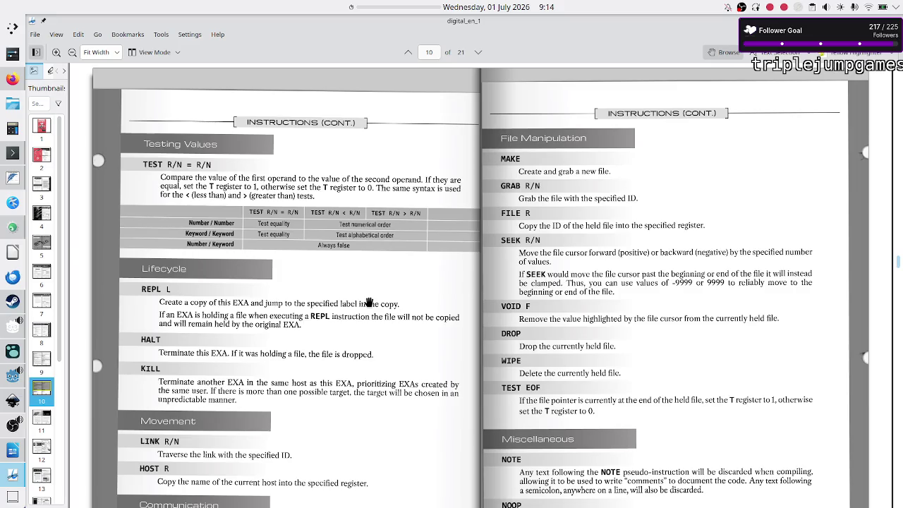
Scroll down through the Debugging the Phage and Highway Signs articles
{"action": "scroll", "coordinate": [368, 301], "scroll_direction": "down", "scroll_amount": 5}
{"action": "scroll", "coordinate": [368, 302], "scroll_direction": "down", "scroll_amount": 5}
{"action": "scroll", "coordinate": [368, 301], "scroll_direction": "down", "scroll_amount": 2}
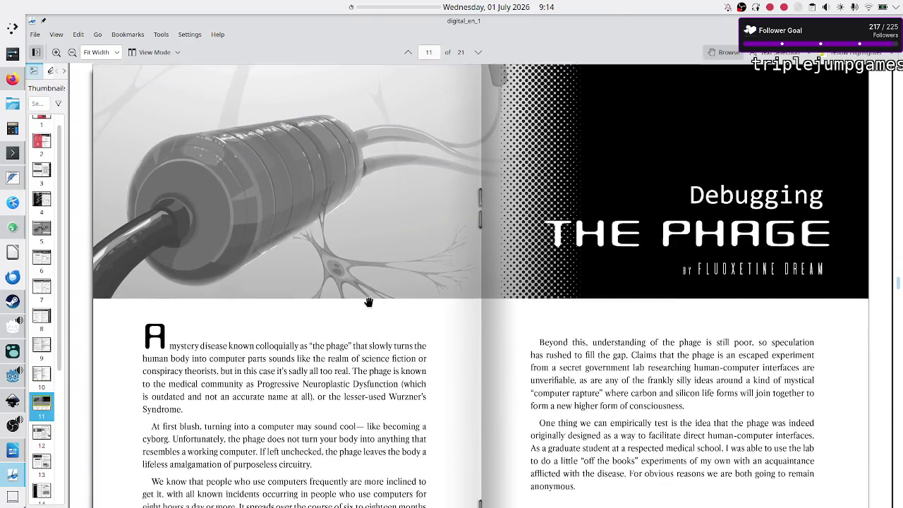
{"action": "scroll", "coordinate": [368, 302], "scroll_direction": "down", "scroll_amount": 5}
{"action": "scroll", "coordinate": [368, 302], "scroll_direction": "down", "scroll_amount": 3}
{"action": "scroll", "coordinate": [368, 302], "scroll_direction": "down", "scroll_amount": 3}
{"action": "scroll", "coordinate": [368, 302], "scroll_direction": "down", "scroll_amount": 1}
{"action": "scroll", "coordinate": [368, 302], "scroll_direction": "down", "scroll_amount": 3}
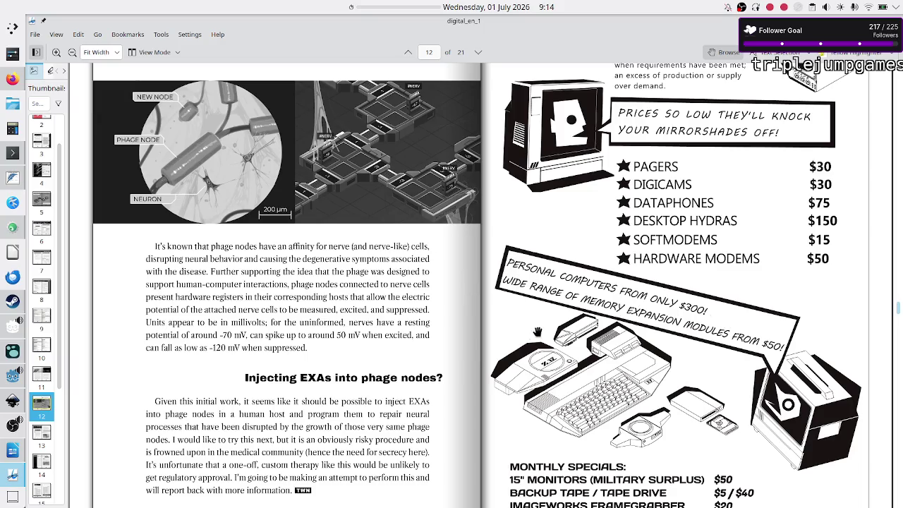
{"action": "scroll", "coordinate": [517, 349], "scroll_direction": "down", "scroll_amount": 3}
{"action": "scroll", "coordinate": [517, 349], "scroll_direction": "down", "scroll_amount": 8}
{"action": "scroll", "coordinate": [517, 349], "scroll_direction": "down", "scroll_amount": 1}
{"action": "scroll", "coordinate": [516, 349], "scroll_direction": "down", "scroll_amount": 10}
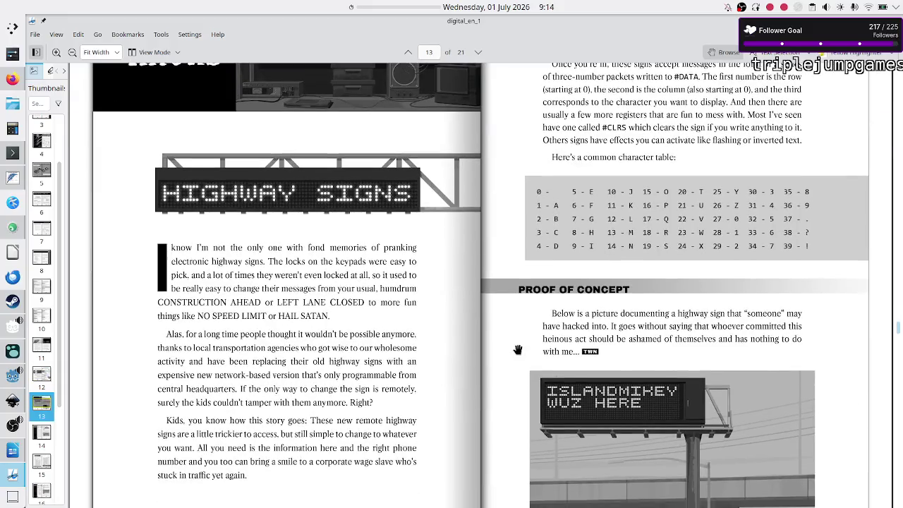
{"action": "scroll", "coordinate": [516, 349], "scroll_direction": "down", "scroll_amount": 2}
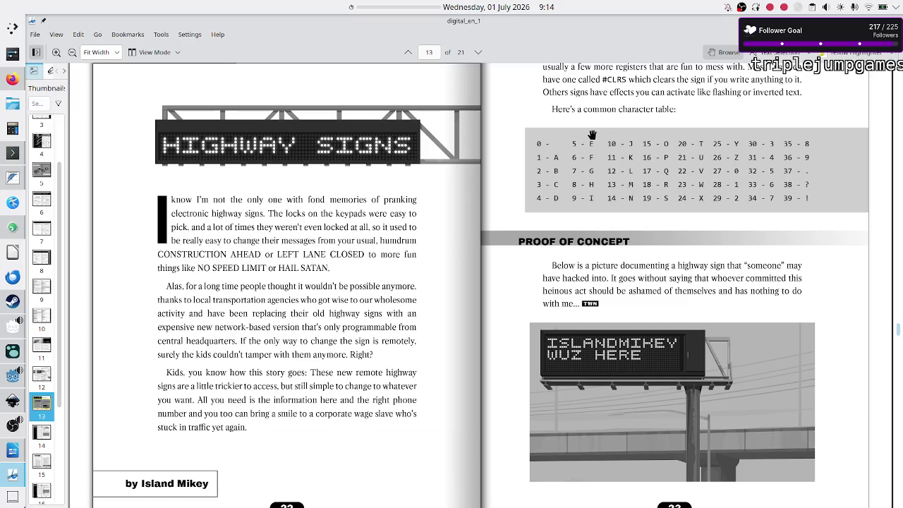
Scroll back up to the Trash World News Issue #1 cover on page 1
{"action": "scroll", "coordinate": [464, 243], "scroll_direction": "up", "scroll_amount": 10}
{"action": "scroll", "coordinate": [464, 244], "scroll_direction": "up", "scroll_amount": 5}
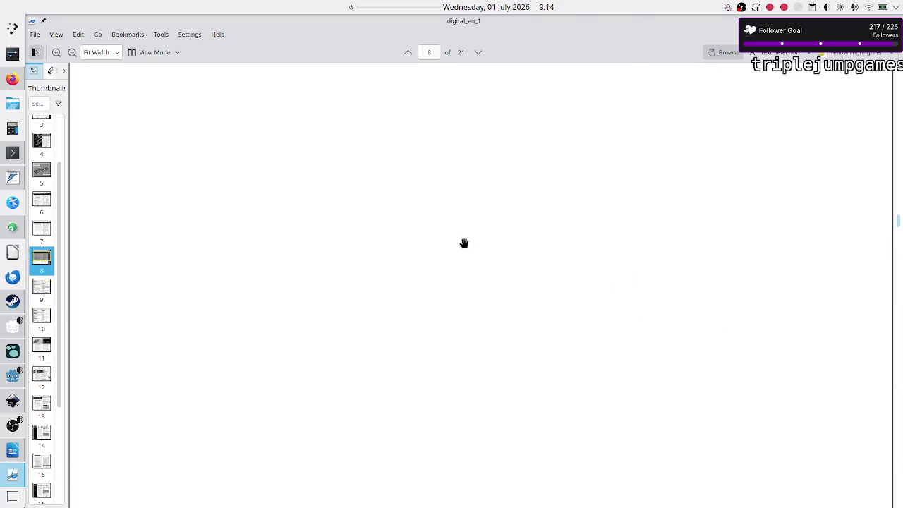
{"action": "scroll", "coordinate": [464, 243], "scroll_direction": "up", "scroll_amount": 5}
{"action": "scroll", "coordinate": [464, 243], "scroll_direction": "up", "scroll_amount": 5}
{"action": "scroll", "coordinate": [464, 243], "scroll_direction": "up", "scroll_amount": 5}
{"action": "scroll", "coordinate": [464, 243], "scroll_direction": "up", "scroll_amount": 5}
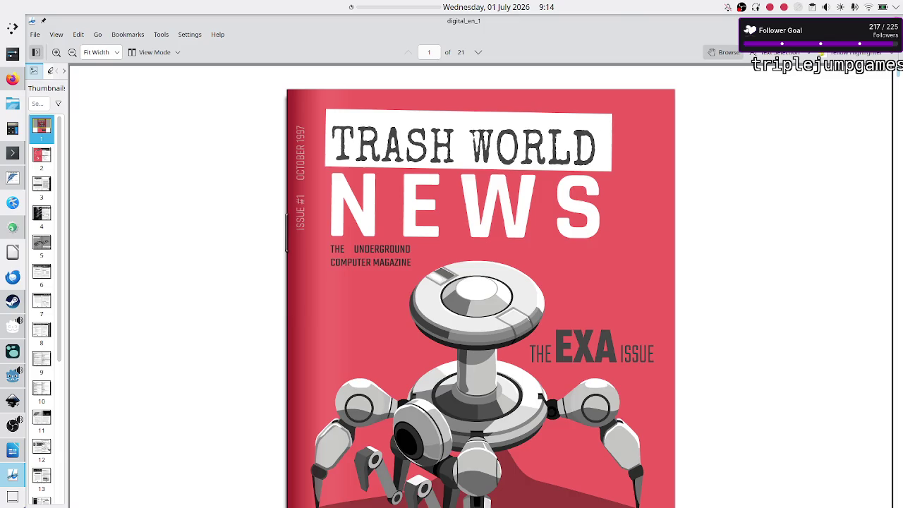
Close digital_en_1 and launch okular letter_en_1.pdf from Konsole
{"action": "key", "text": "ctrl+q"}
{"action": "type", "text": "okular"}
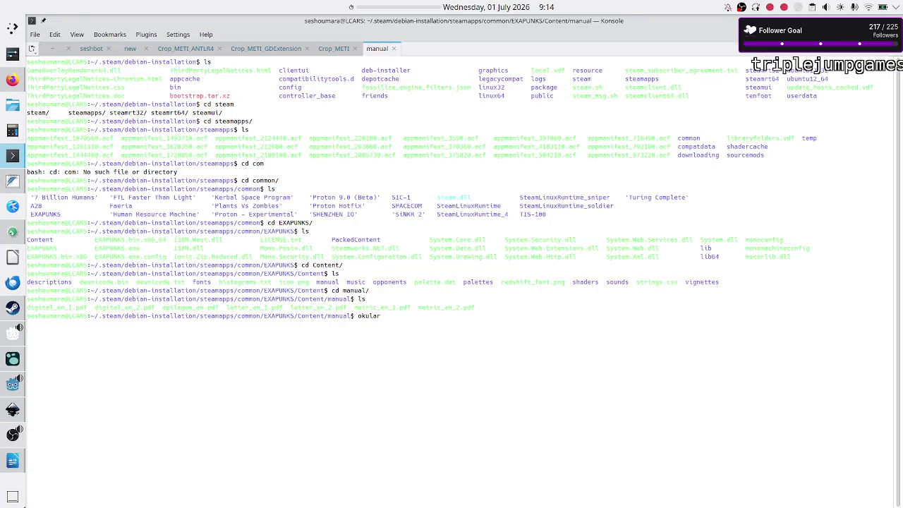
{"action": "key", "text": "Tab"}
{"action": "type", "text": "1"}
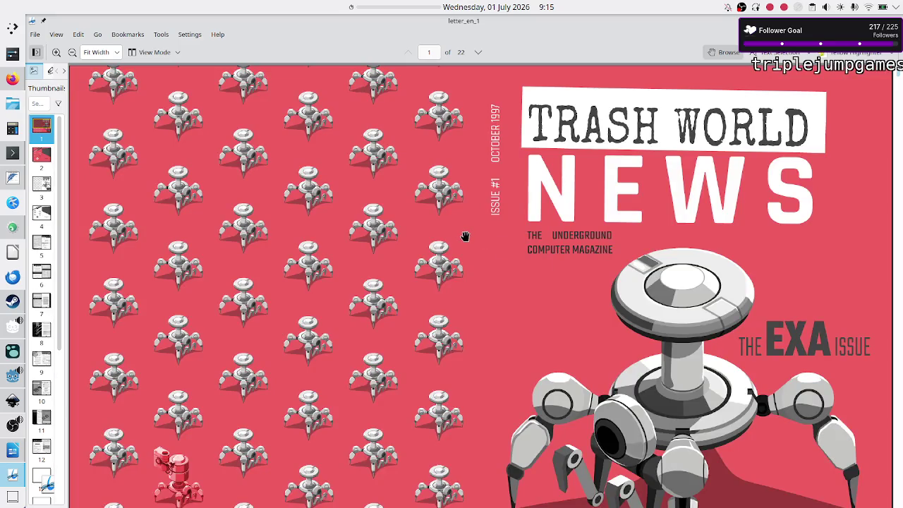
Scroll down through letter_en_1 onward from page 5
{"action": "scroll", "coordinate": [466, 236], "scroll_direction": "down", "scroll_amount": 2}
{"action": "scroll", "coordinate": [466, 236], "scroll_direction": "down", "scroll_amount": 1}
{"action": "scroll", "coordinate": [466, 236], "scroll_direction": "down", "scroll_amount": 15}
{"action": "scroll", "coordinate": [464, 237], "scroll_direction": "down", "scroll_amount": 3}
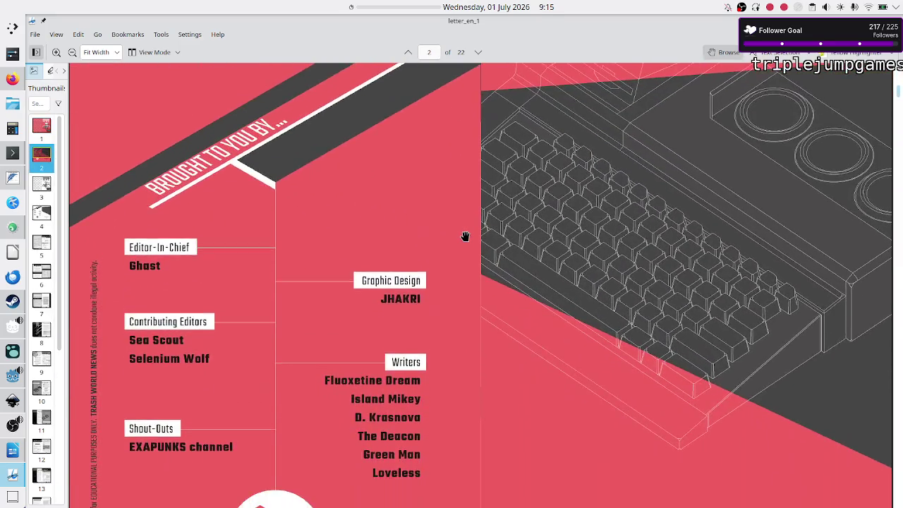
{"action": "scroll", "coordinate": [465, 236], "scroll_direction": "down", "scroll_amount": 6}
{"action": "scroll", "coordinate": [465, 236], "scroll_direction": "up", "scroll_amount": 3}
{"action": "scroll", "coordinate": [464, 236], "scroll_direction": "up", "scroll_amount": 8}
{"action": "scroll", "coordinate": [465, 236], "scroll_direction": "down", "scroll_amount": 4}
{"action": "scroll", "coordinate": [465, 236], "scroll_direction": "down", "scroll_amount": 8}
{"action": "scroll", "coordinate": [464, 236], "scroll_direction": "down", "scroll_amount": 7}
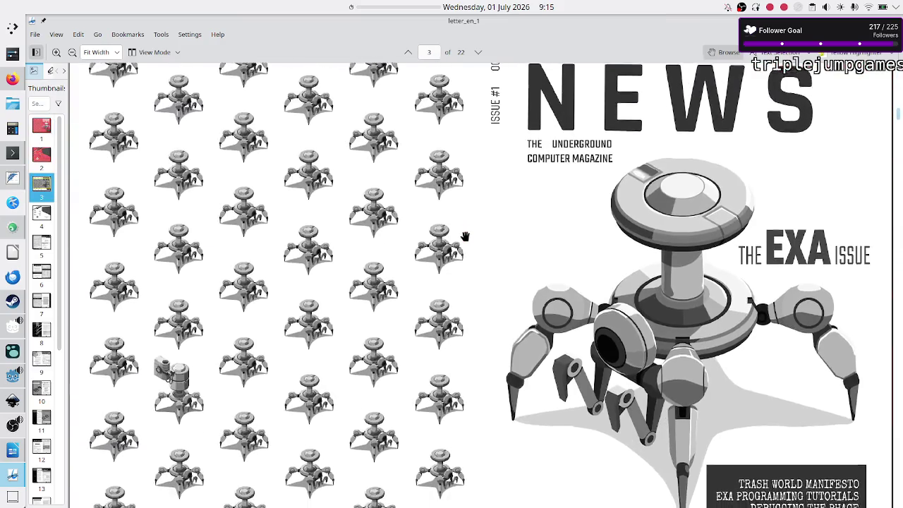
{"action": "scroll", "coordinate": [464, 236], "scroll_direction": "down", "scroll_amount": 4}
{"action": "scroll", "coordinate": [464, 237], "scroll_direction": "down", "scroll_amount": 9}
{"action": "scroll", "coordinate": [464, 236], "scroll_direction": "down", "scroll_amount": 4}
{"action": "scroll", "coordinate": [465, 237], "scroll_direction": "down", "scroll_amount": 5}
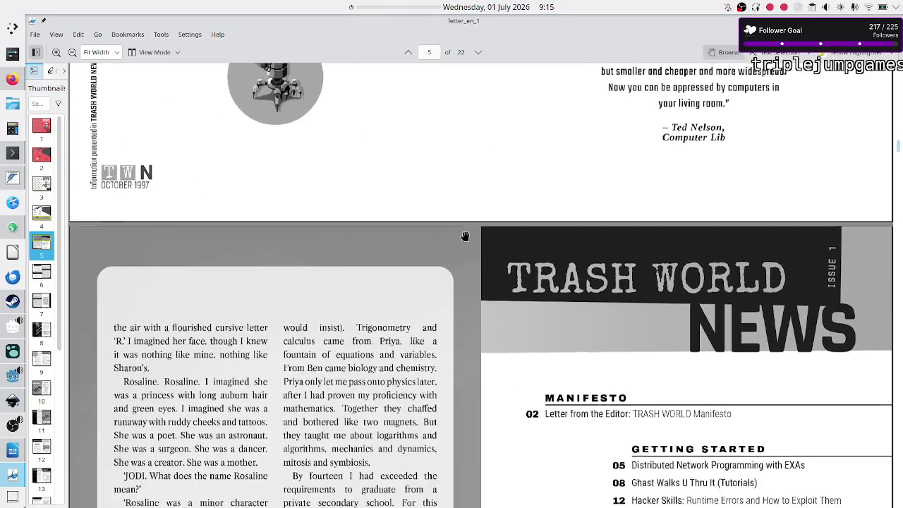
{"action": "scroll", "coordinate": [464, 236], "scroll_direction": "down", "scroll_amount": 2}
{"action": "scroll", "coordinate": [464, 236], "scroll_direction": "down", "scroll_amount": 1}
{"action": "scroll", "coordinate": [464, 236], "scroll_direction": "down", "scroll_amount": 4}
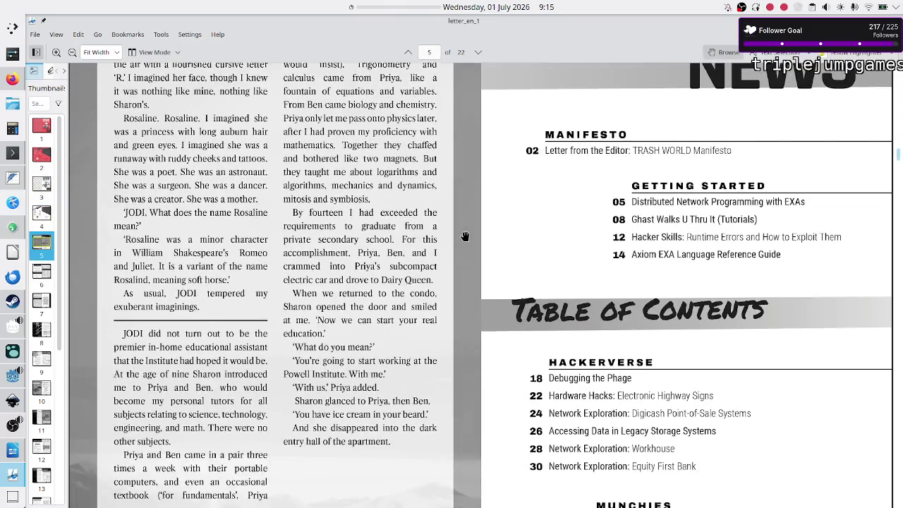
Continue to page 10 showing Hosts, Files and the Equity First bank account tables
{"action": "scroll", "coordinate": [464, 237], "scroll_direction": "up", "scroll_amount": 1}
{"action": "scroll", "coordinate": [464, 236], "scroll_direction": "up", "scroll_amount": 6}
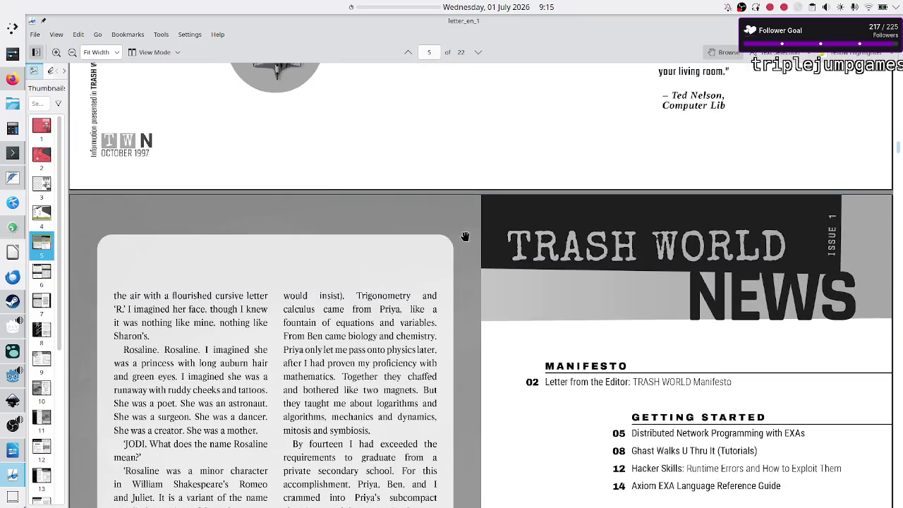
{"action": "scroll", "coordinate": [455, 277], "scroll_direction": "down", "scroll_amount": 3}
{"action": "scroll", "coordinate": [455, 278], "scroll_direction": "down", "scroll_amount": 2}
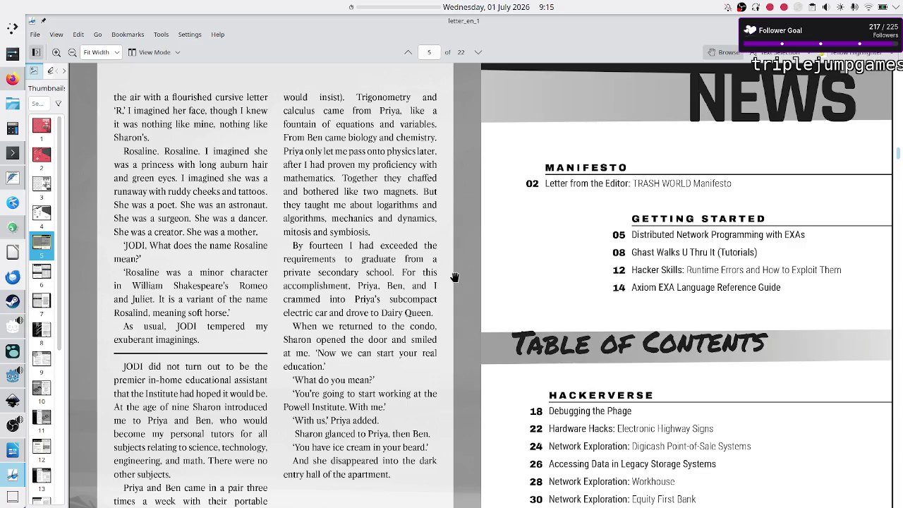
{"action": "scroll", "coordinate": [463, 291], "scroll_direction": "down", "scroll_amount": 5}
{"action": "scroll", "coordinate": [463, 291], "scroll_direction": "down", "scroll_amount": 9}
{"action": "scroll", "coordinate": [463, 291], "scroll_direction": "down", "scroll_amount": 2}
{"action": "scroll", "coordinate": [463, 291], "scroll_direction": "down", "scroll_amount": 8}
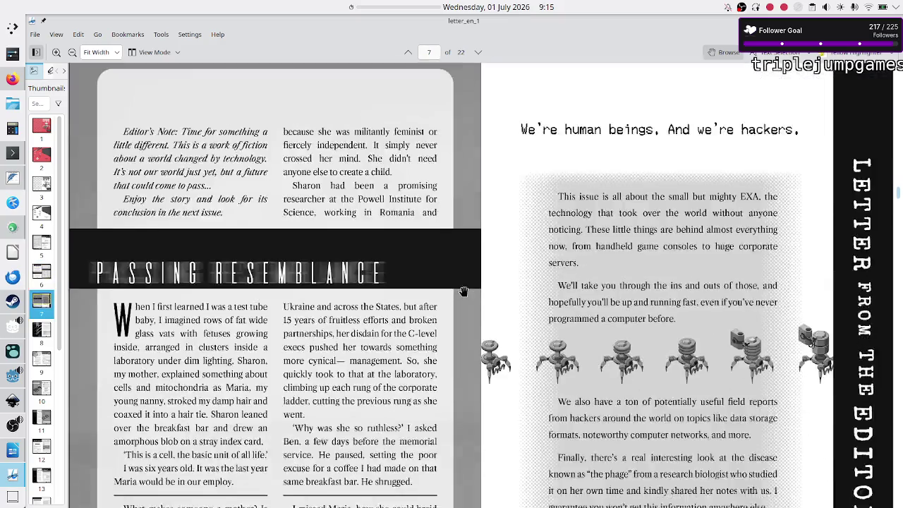
{"action": "scroll", "coordinate": [464, 291], "scroll_direction": "down", "scroll_amount": 5}
{"action": "scroll", "coordinate": [463, 291], "scroll_direction": "down", "scroll_amount": 5}
{"action": "scroll", "coordinate": [464, 291], "scroll_direction": "down", "scroll_amount": 5}
{"action": "scroll", "coordinate": [463, 292], "scroll_direction": "down", "scroll_amount": 5}
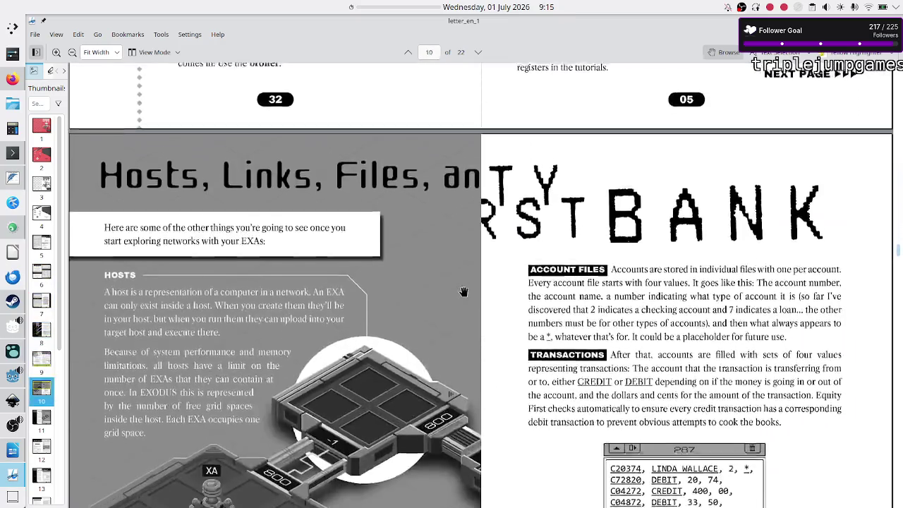
{"action": "scroll", "coordinate": [463, 291], "scroll_direction": "down", "scroll_amount": 5}
{"action": "scroll", "coordinate": [464, 292], "scroll_direction": "up", "scroll_amount": 5}
{"action": "scroll", "coordinate": [464, 292], "scroll_direction": "up", "scroll_amount": 3}
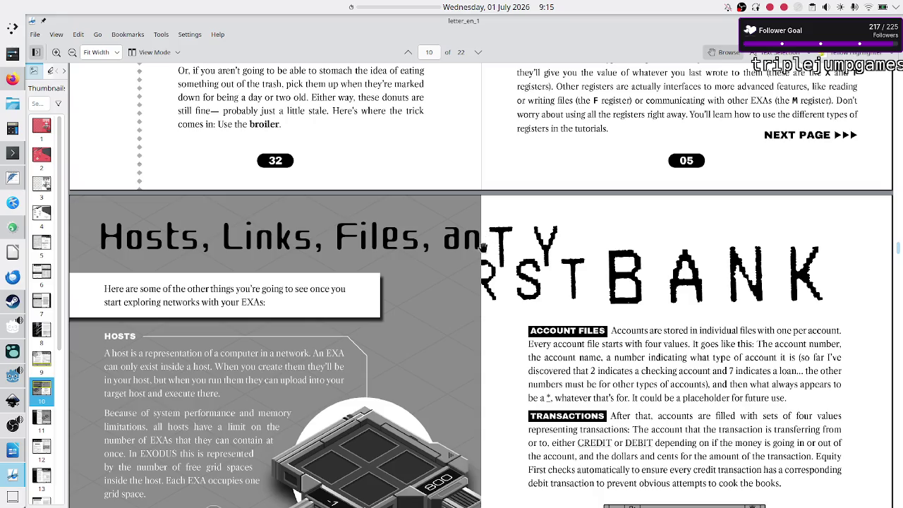
{"action": "scroll", "coordinate": [482, 287], "scroll_direction": "down", "scroll_amount": 5}
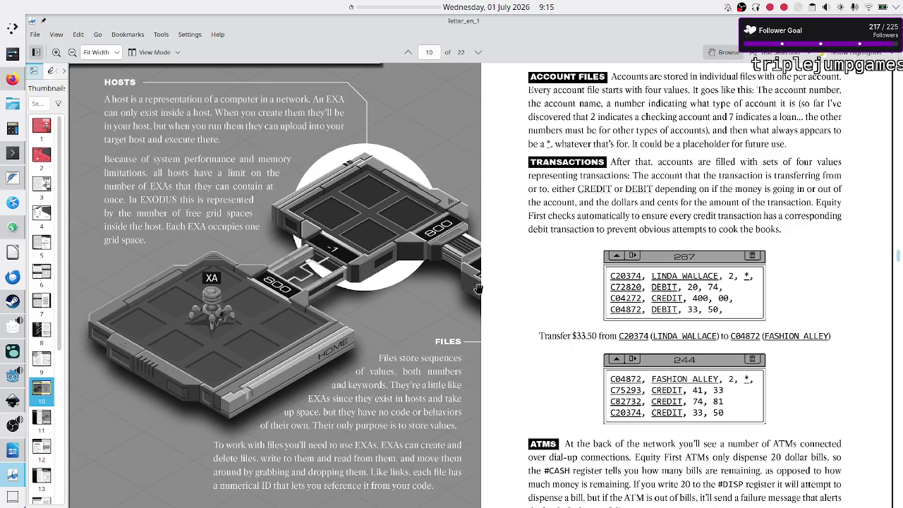
Scroll back and forth between pages 10 and 11 of letter_en_1
{"action": "scroll", "coordinate": [477, 289], "scroll_direction": "down", "scroll_amount": 5}
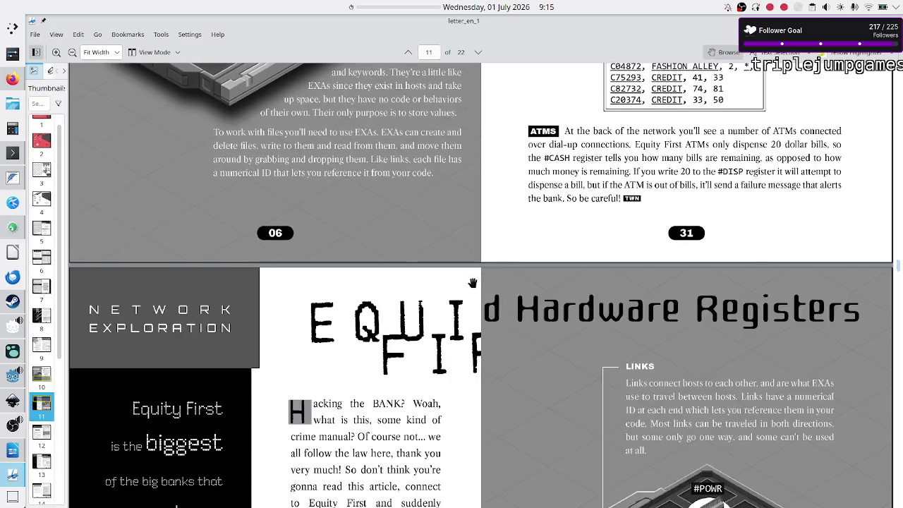
{"action": "scroll", "coordinate": [473, 282], "scroll_direction": "up", "scroll_amount": 8}
{"action": "scroll", "coordinate": [472, 283], "scroll_direction": "down", "scroll_amount": 4}
{"action": "scroll", "coordinate": [472, 283], "scroll_direction": "down", "scroll_amount": 2}
{"action": "scroll", "coordinate": [472, 283], "scroll_direction": "down", "scroll_amount": 5}
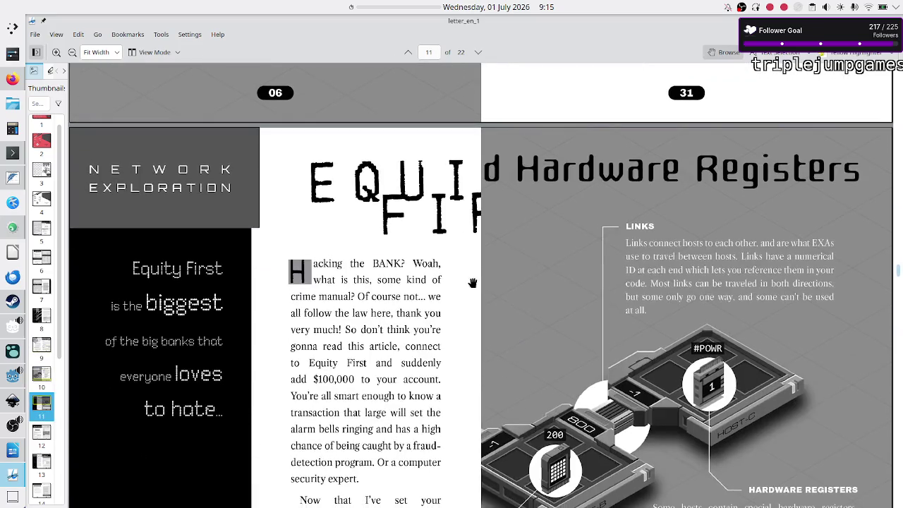
{"action": "scroll", "coordinate": [473, 283], "scroll_direction": "up", "scroll_amount": 5}
{"action": "scroll", "coordinate": [472, 283], "scroll_direction": "up", "scroll_amount": 4}
{"action": "scroll", "coordinate": [472, 283], "scroll_direction": "down", "scroll_amount": 1}
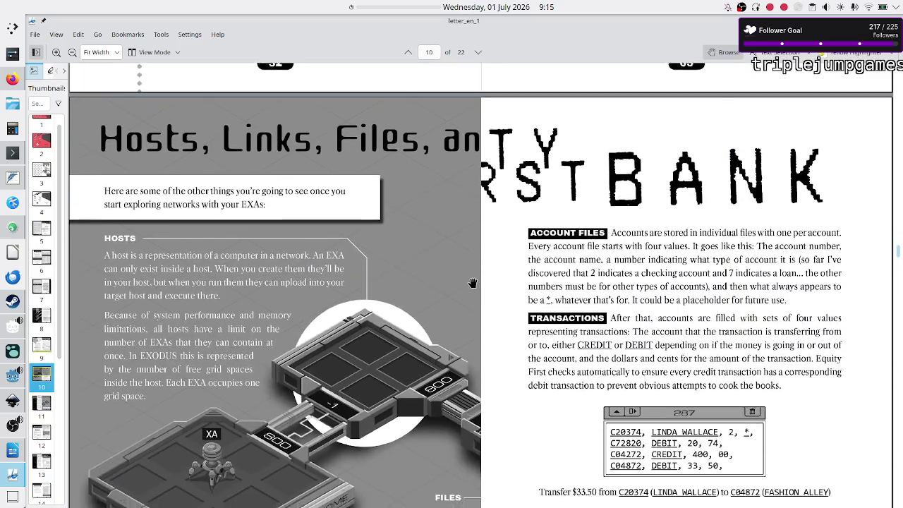
{"action": "scroll", "coordinate": [472, 283], "scroll_direction": "down", "scroll_amount": 3}
{"action": "scroll", "coordinate": [473, 283], "scroll_direction": "down", "scroll_amount": 3}
{"action": "scroll", "coordinate": [472, 283], "scroll_direction": "down", "scroll_amount": 2}
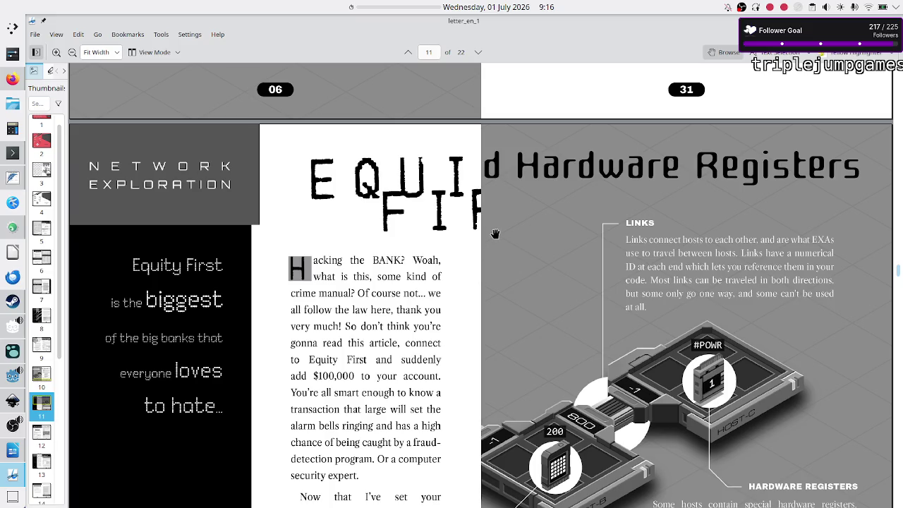
Scroll past the end of page 11 to page 12, Tutorial 1: The Basics
{"action": "scroll", "coordinate": [392, 199], "scroll_direction": "up", "scroll_amount": 2}
{"action": "scroll", "coordinate": [392, 199], "scroll_direction": "up", "scroll_amount": 2}
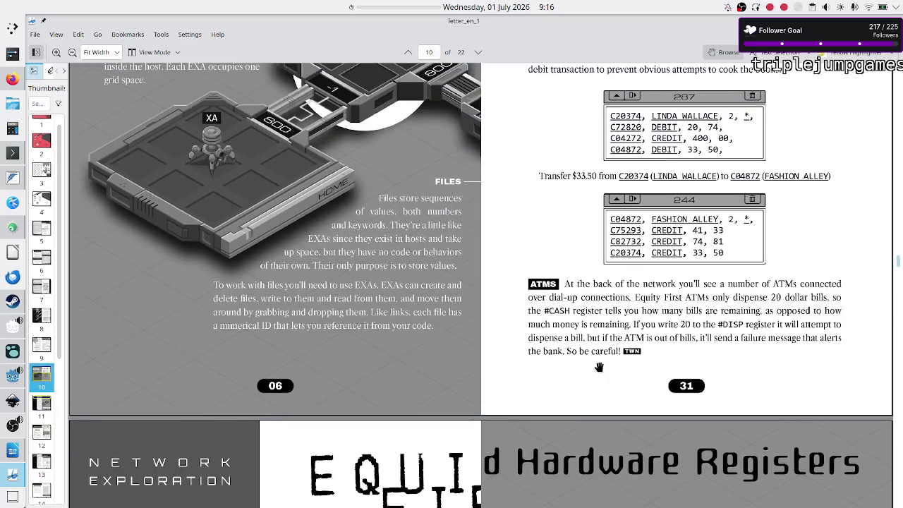
{"action": "scroll", "coordinate": [390, 396], "scroll_direction": "down", "scroll_amount": 5}
{"action": "scroll", "coordinate": [390, 396], "scroll_direction": "down", "scroll_amount": 3}
{"action": "scroll", "coordinate": [390, 396], "scroll_direction": "down", "scroll_amount": 3}
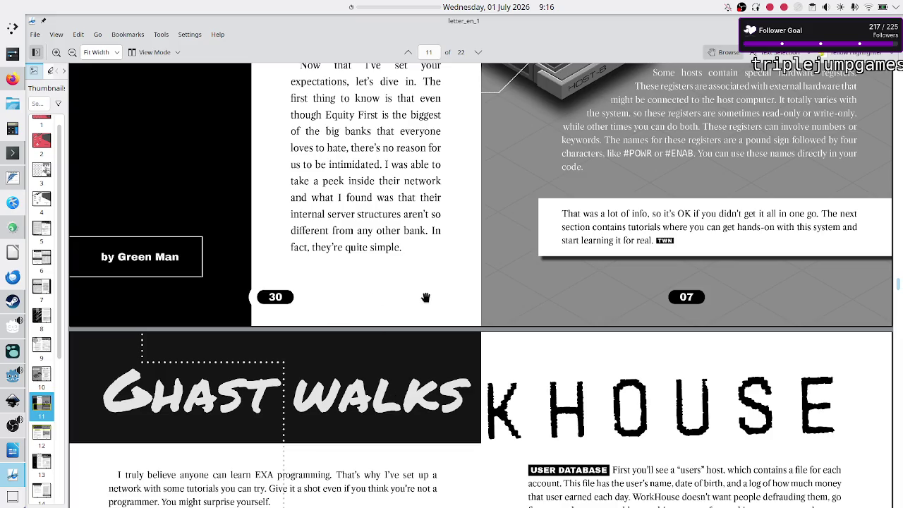
{"action": "scroll", "coordinate": [495, 283], "scroll_direction": "down", "scroll_amount": 5}
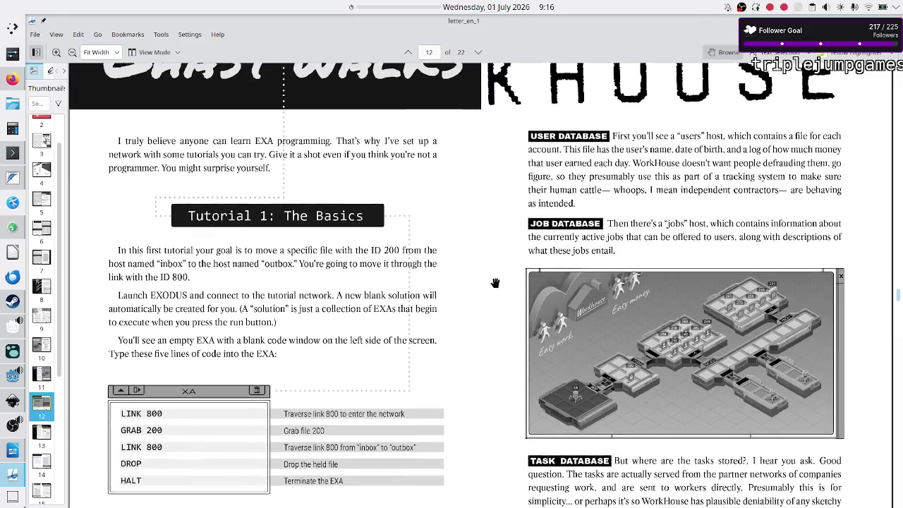
Scroll through the tutorials and instruction reference to page 22, Debugging the Phage
{"action": "scroll", "coordinate": [495, 283], "scroll_direction": "down", "scroll_amount": 6}
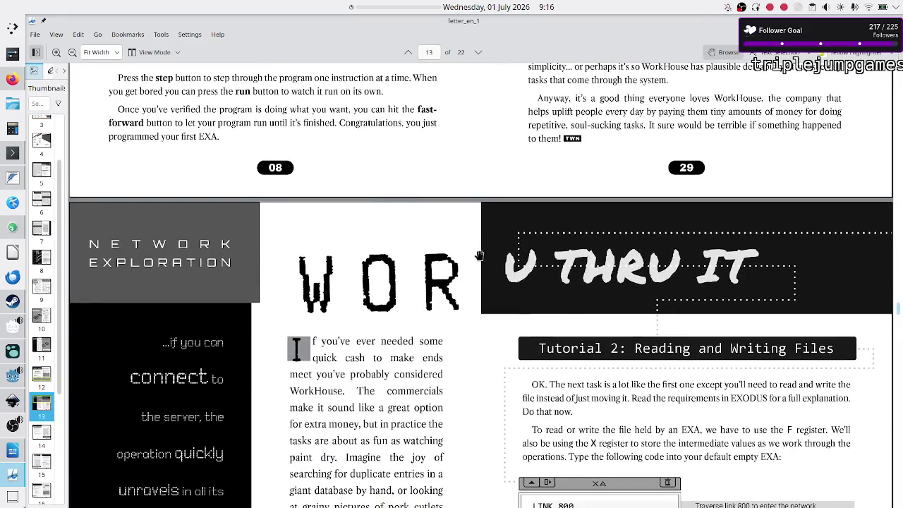
{"action": "scroll", "coordinate": [464, 287], "scroll_direction": "down", "scroll_amount": 8}
{"action": "scroll", "coordinate": [464, 287], "scroll_direction": "down", "scroll_amount": 3}
{"action": "scroll", "coordinate": [464, 287], "scroll_direction": "down", "scroll_amount": 5}
{"action": "scroll", "coordinate": [464, 287], "scroll_direction": "down", "scroll_amount": 3}
{"action": "scroll", "coordinate": [464, 287], "scroll_direction": "down", "scroll_amount": 1}
{"action": "scroll", "coordinate": [464, 287], "scroll_direction": "down", "scroll_amount": 3}
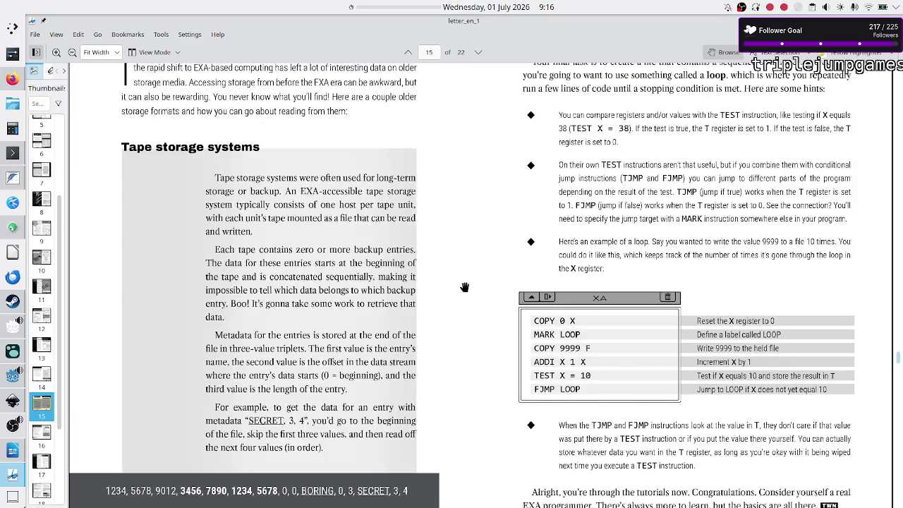
{"action": "scroll", "coordinate": [464, 287], "scroll_direction": "down", "scroll_amount": 8}
{"action": "scroll", "coordinate": [464, 287], "scroll_direction": "down", "scroll_amount": 8}
{"action": "scroll", "coordinate": [464, 287], "scroll_direction": "down", "scroll_amount": 10}
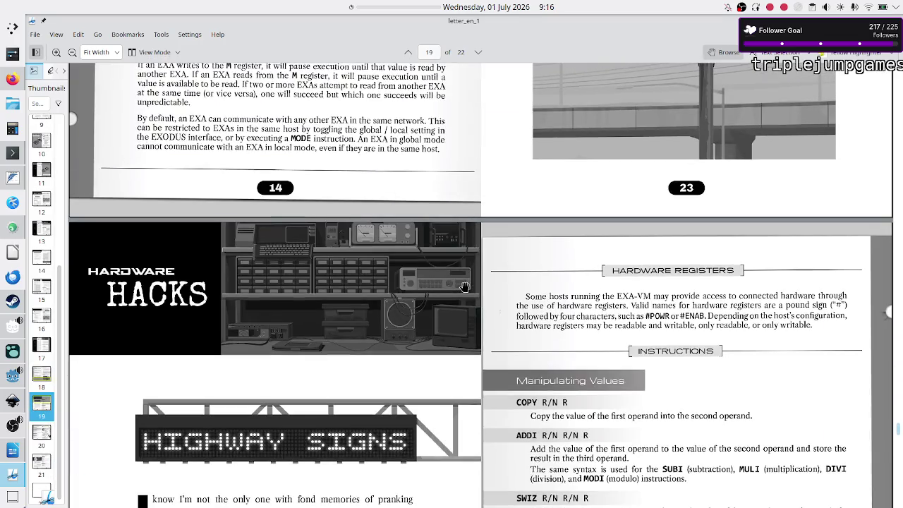
{"action": "scroll", "coordinate": [464, 287], "scroll_direction": "down", "scroll_amount": 8}
{"action": "scroll", "coordinate": [464, 287], "scroll_direction": "down", "scroll_amount": 5}
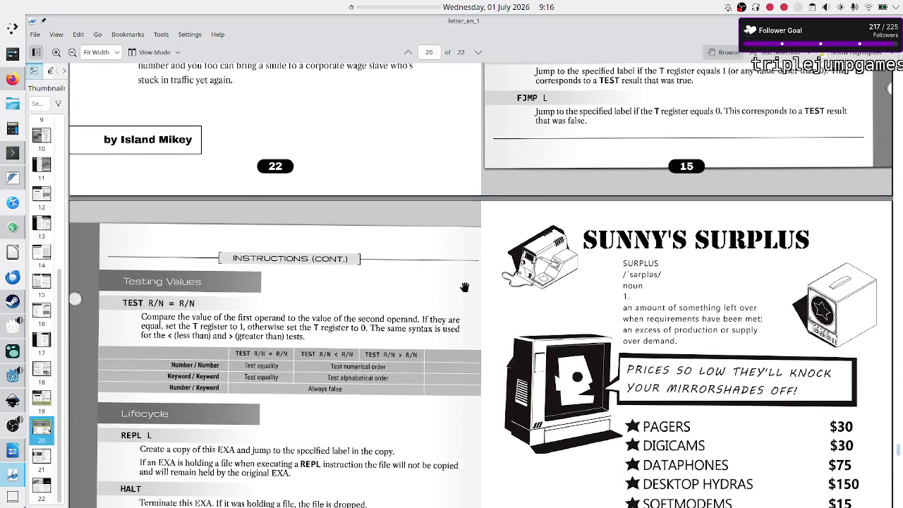
{"action": "scroll", "coordinate": [464, 287], "scroll_direction": "down", "scroll_amount": 10}
{"action": "scroll", "coordinate": [464, 287], "scroll_direction": "down", "scroll_amount": 1}
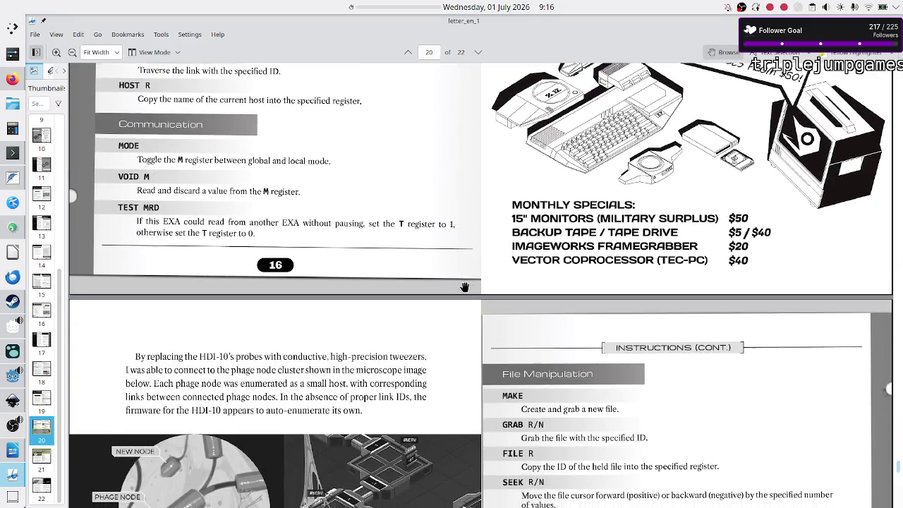
{"action": "scroll", "coordinate": [464, 287], "scroll_direction": "down", "scroll_amount": 10}
{"action": "scroll", "coordinate": [464, 287], "scroll_direction": "down", "scroll_amount": 8}
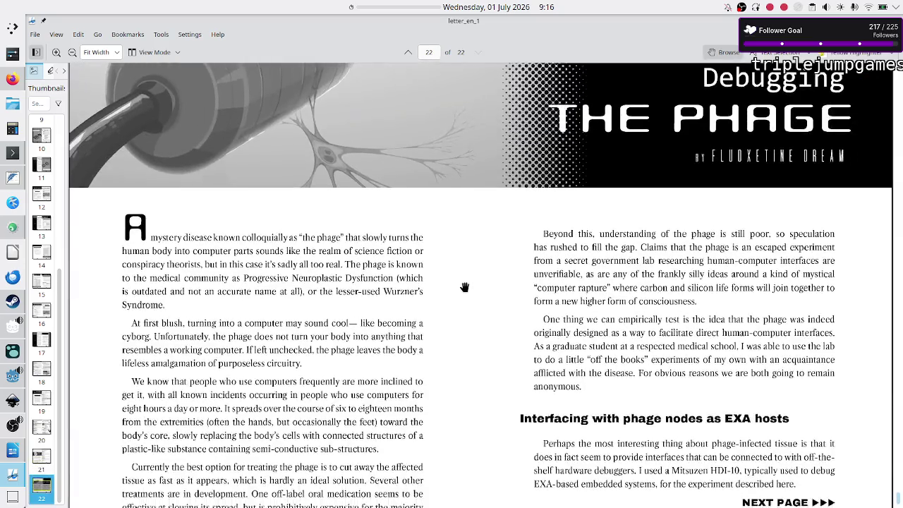
{"action": "scroll", "coordinate": [464, 287], "scroll_direction": "down", "scroll_amount": 2}
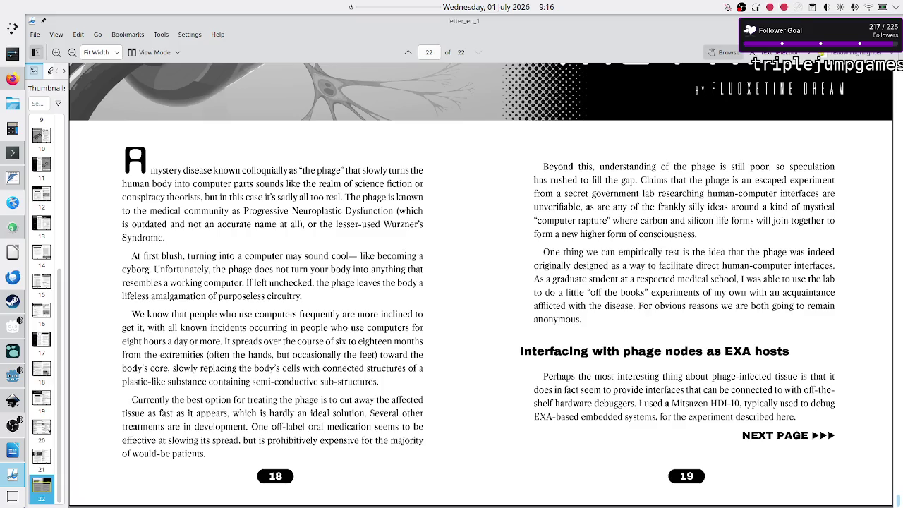
Quit Okular and rerun the previous okular command, reopening letter_en_1.pdf
{"action": "key", "text": "ctrl+q"}
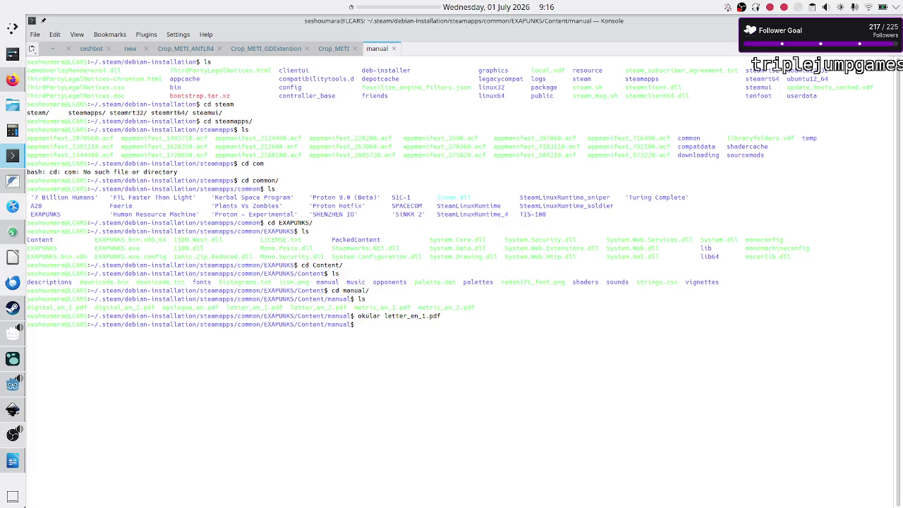
{"action": "key", "text": "Up"}
{"action": "key", "text": "Return"}
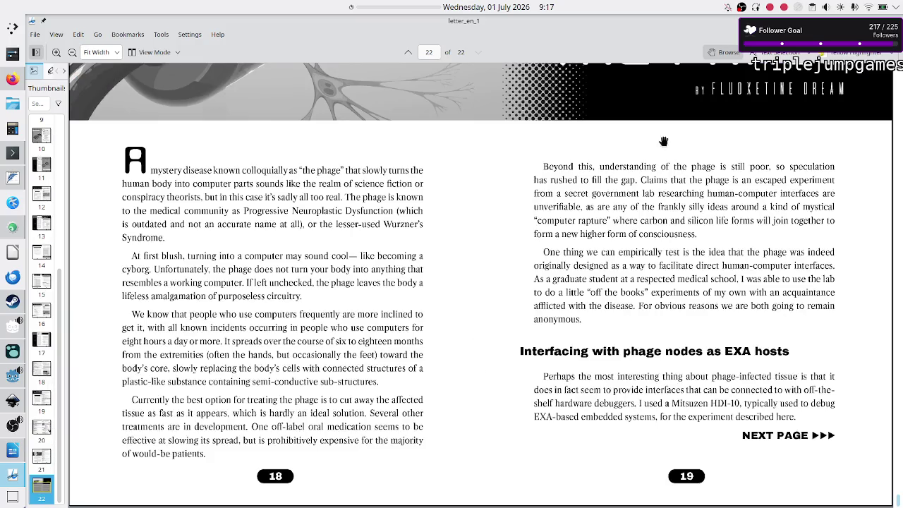
Close it again and edit the command to open digital_en_1.pdf instead
{"action": "key", "text": "ctrl+q"}
{"action": "key", "text": "Up"}
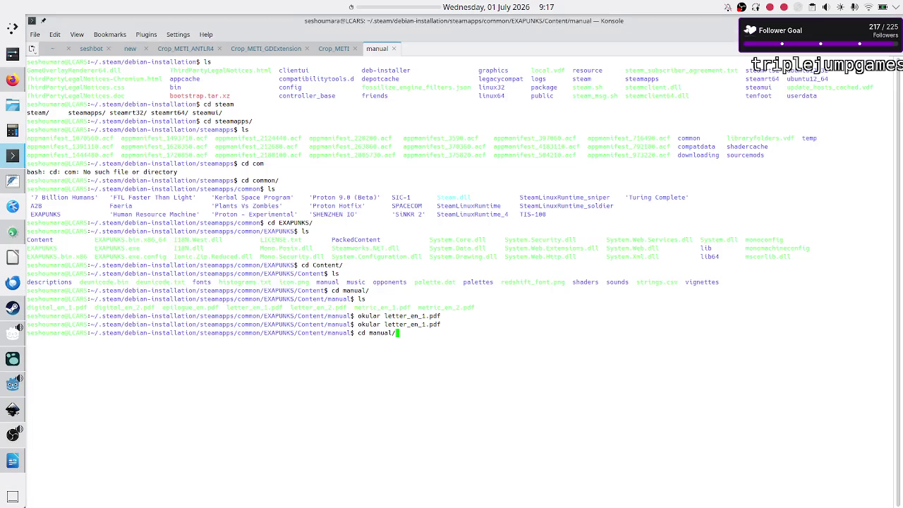
{"action": "key", "text": "BackSpace"}
{"action": "key", "text": "BackSpace"}
{"action": "key", "text": "BackSpace"}
{"action": "key", "text": "BackSpace"}
{"action": "key", "text": "BackSpace"}
{"action": "key", "text": "BackSpace"}
{"action": "key", "text": "BackSpace"}
{"action": "key", "text": "BackSpace"}
{"action": "key", "text": "BackSpace"}
{"action": "type", "text": "d"}
{"action": "key", "text": "Tab"}
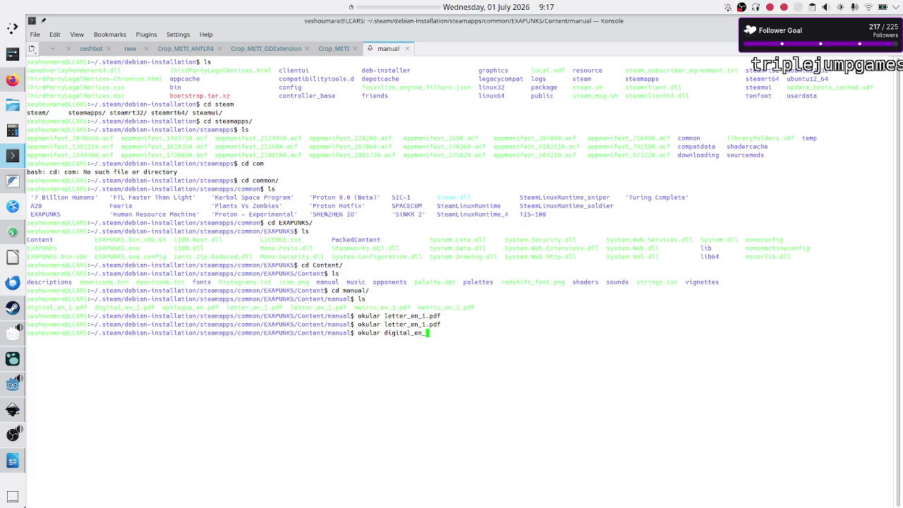
{"action": "type", "text": "1"}
{"action": "key", "text": "Tab"}
{"action": "key", "text": "Return"}
Scroll around the Trash World News cover, ending on page 2's credits and Table of Contents
{"action": "scroll", "coordinate": [590, 211], "scroll_direction": "down", "scroll_amount": 1}
{"action": "scroll", "coordinate": [590, 209], "scroll_direction": "up", "scroll_amount": 1}
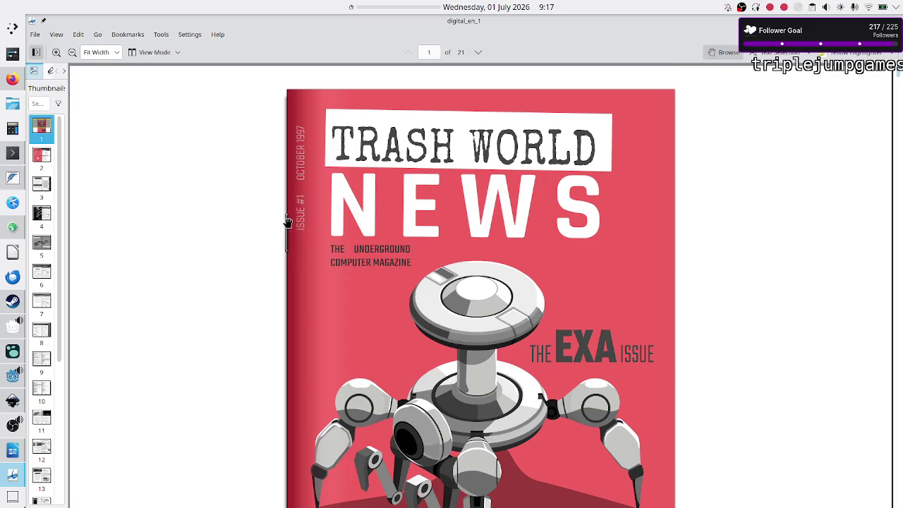
{"action": "scroll", "coordinate": [383, 195], "scroll_direction": "down", "scroll_amount": 5}
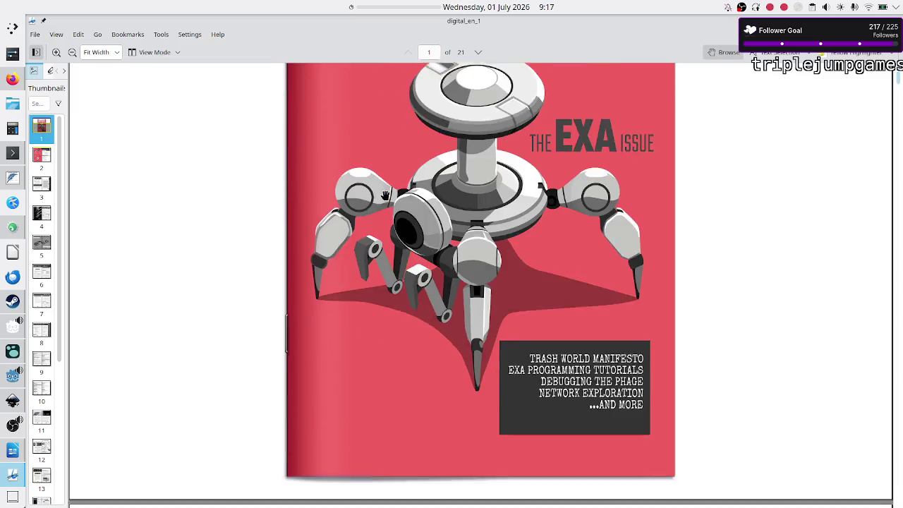
{"action": "scroll", "coordinate": [383, 195], "scroll_direction": "up", "scroll_amount": 1}
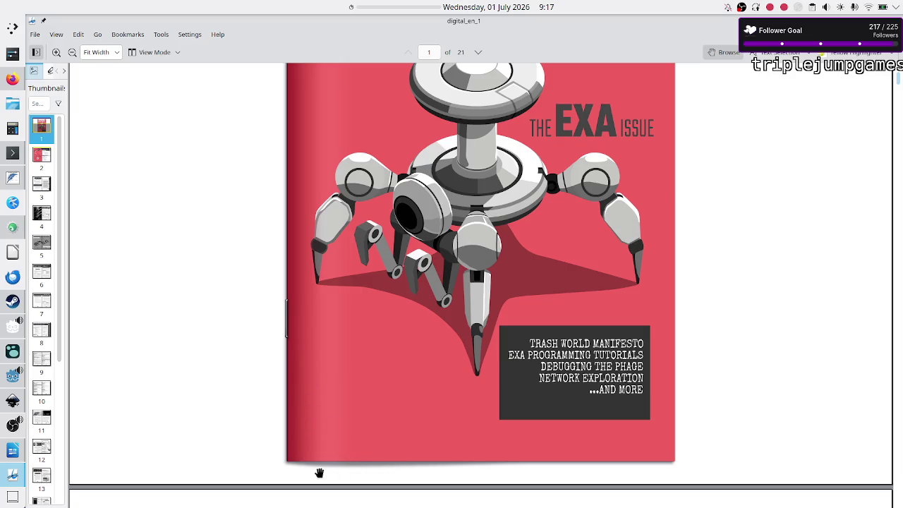
{"action": "scroll", "coordinate": [476, 393], "scroll_direction": "up", "scroll_amount": 3}
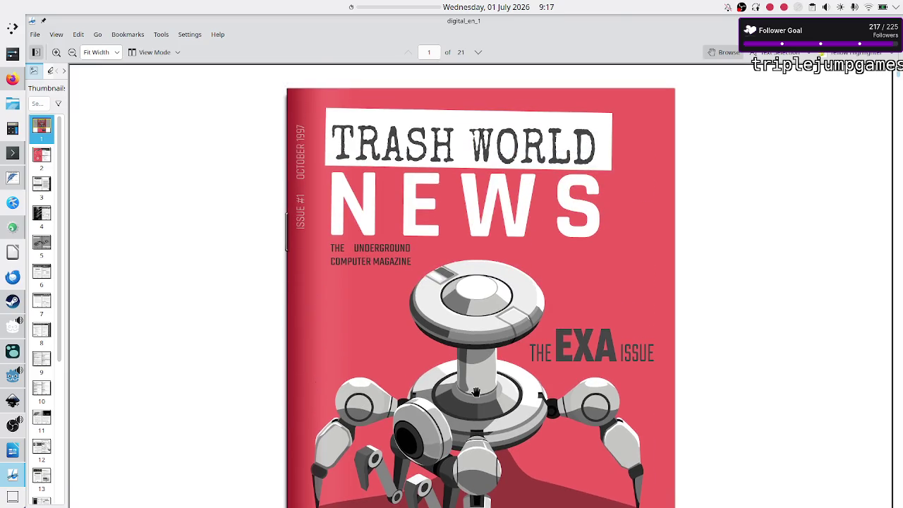
{"action": "scroll", "coordinate": [476, 393], "scroll_direction": "down", "scroll_amount": 2}
{"action": "scroll", "coordinate": [528, 339], "scroll_direction": "down", "scroll_amount": 1}
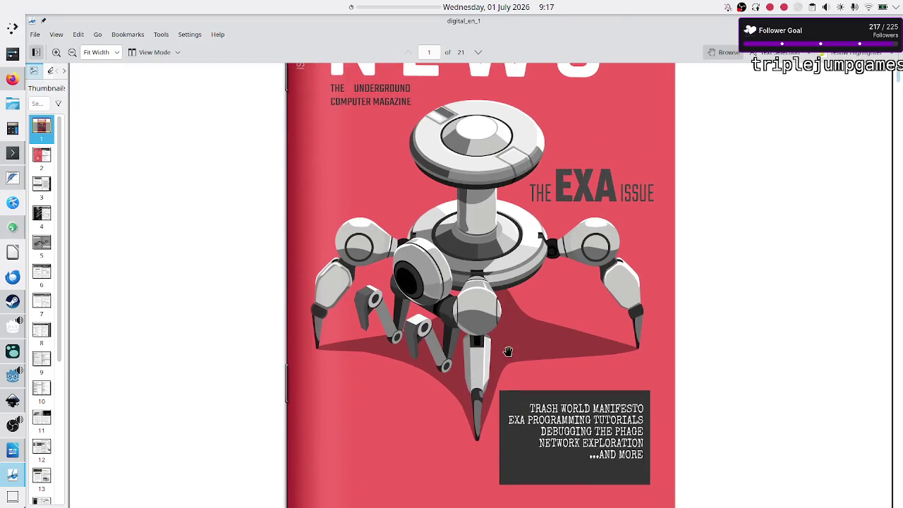
{"action": "scroll", "coordinate": [385, 432], "scroll_direction": "down", "scroll_amount": 3}
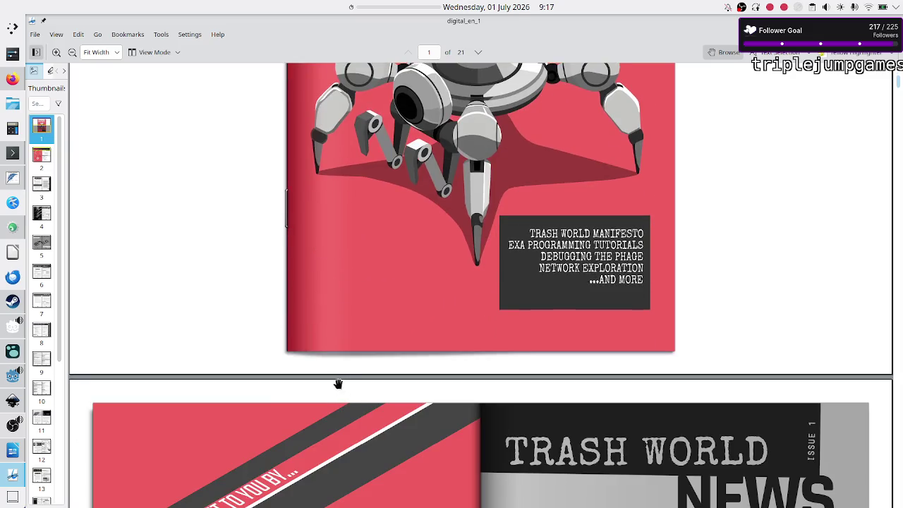
{"action": "scroll", "coordinate": [332, 370], "scroll_direction": "up", "scroll_amount": 3}
{"action": "scroll", "coordinate": [332, 370], "scroll_direction": "up", "scroll_amount": 3}
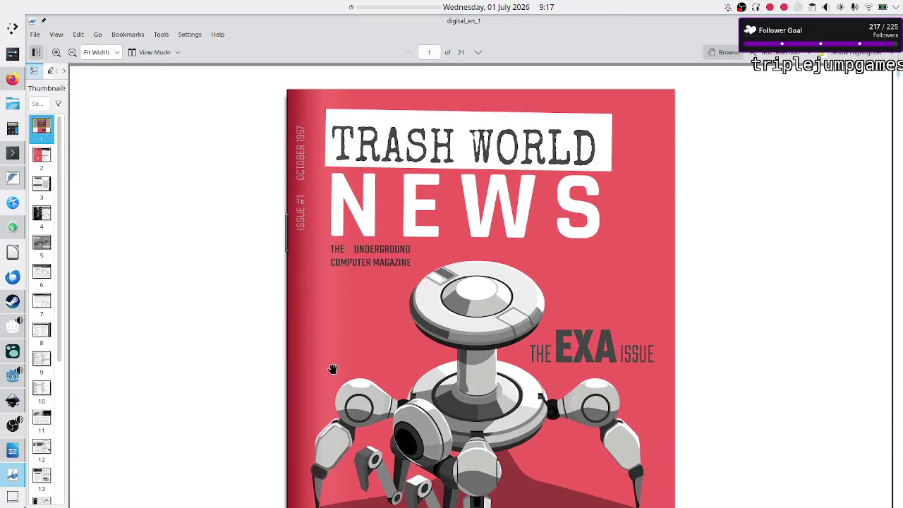
{"action": "scroll", "coordinate": [332, 370], "scroll_direction": "down", "scroll_amount": 5}
Scroll through pages 2–4 of digital_en_1 to the page 5 Hosts, Links, Files and Hardware Registers spread
{"action": "scroll", "coordinate": [332, 370], "scroll_direction": "down", "scroll_amount": 5}
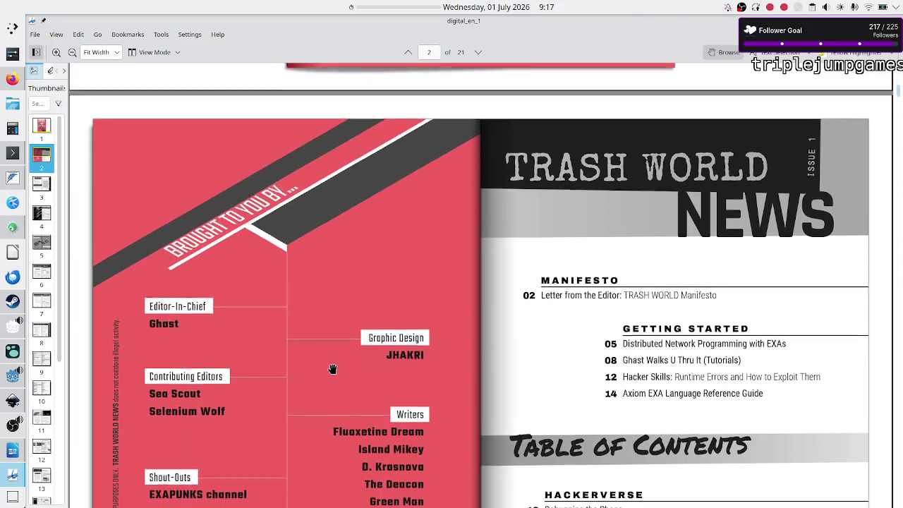
{"action": "scroll", "coordinate": [332, 370], "scroll_direction": "down", "scroll_amount": 5}
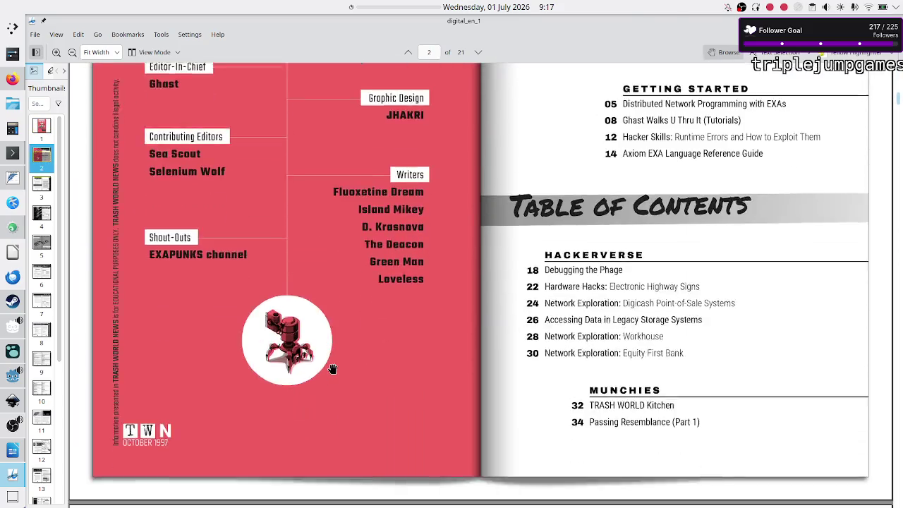
{"action": "scroll", "coordinate": [332, 370], "scroll_direction": "up", "scroll_amount": 1}
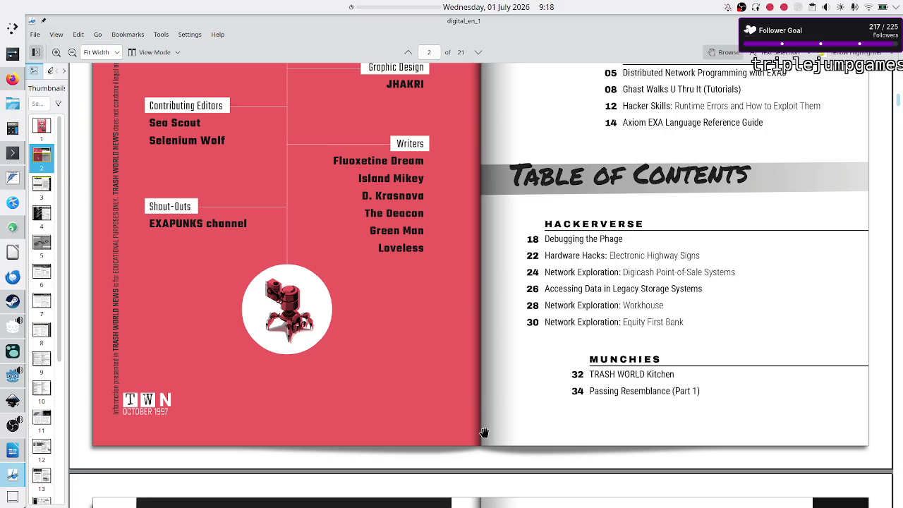
{"action": "scroll", "coordinate": [483, 432], "scroll_direction": "up", "scroll_amount": 5}
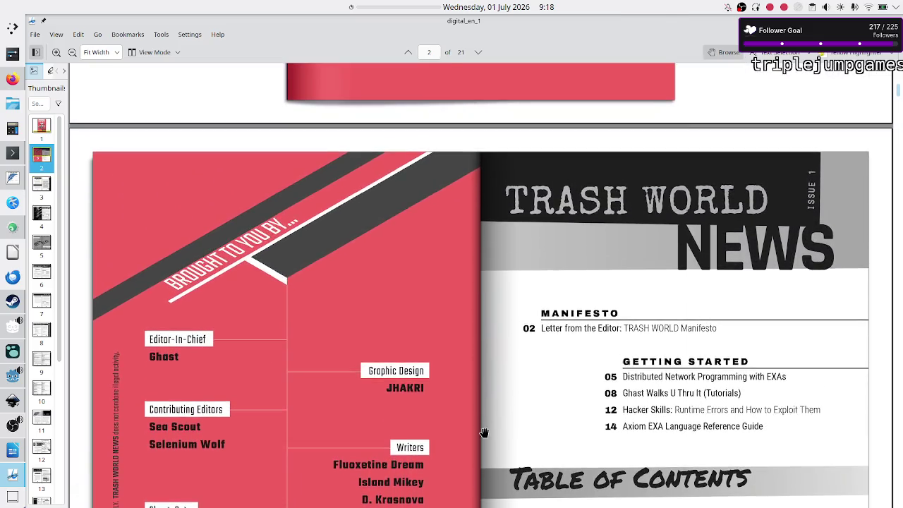
{"action": "scroll", "coordinate": [484, 432], "scroll_direction": "down", "scroll_amount": 1}
{"action": "scroll", "coordinate": [484, 432], "scroll_direction": "down", "scroll_amount": 3}
{"action": "scroll", "coordinate": [484, 432], "scroll_direction": "down", "scroll_amount": 3}
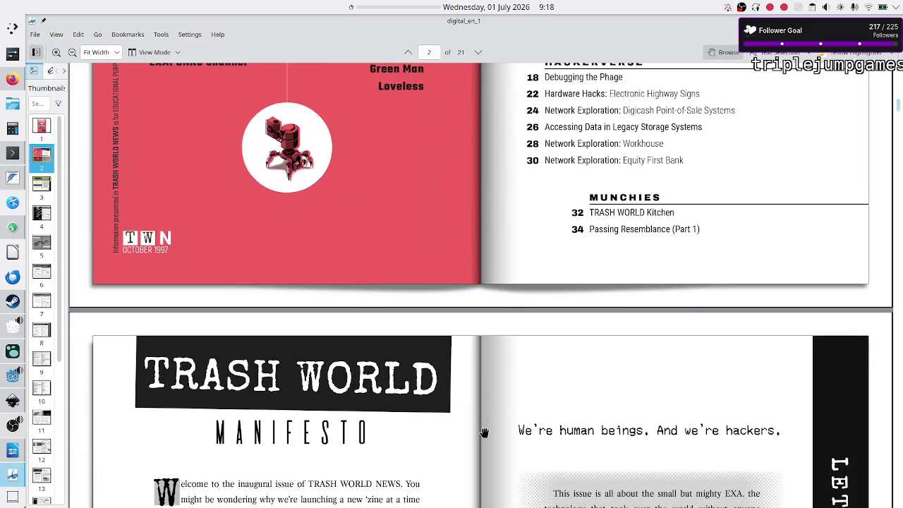
{"action": "scroll", "coordinate": [484, 433], "scroll_direction": "down", "scroll_amount": 3}
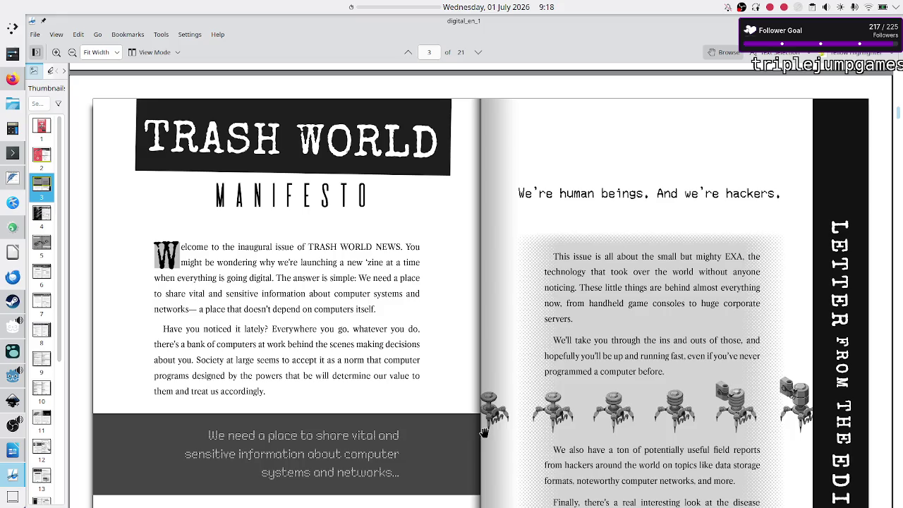
{"action": "scroll", "coordinate": [483, 432], "scroll_direction": "down", "scroll_amount": 1}
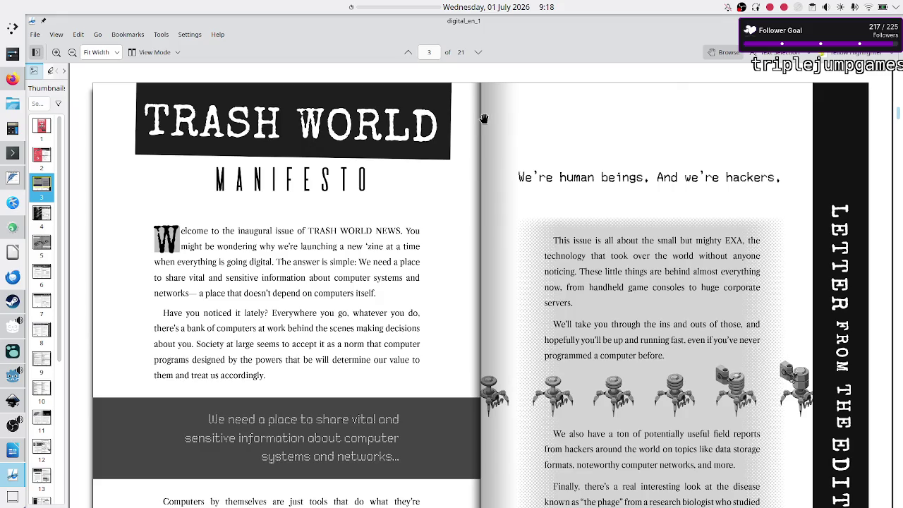
{"action": "scroll", "coordinate": [485, 191], "scroll_direction": "down", "scroll_amount": 4}
{"action": "scroll", "coordinate": [485, 191], "scroll_direction": "down", "scroll_amount": 4}
{"action": "scroll", "coordinate": [485, 191], "scroll_direction": "down", "scroll_amount": 10}
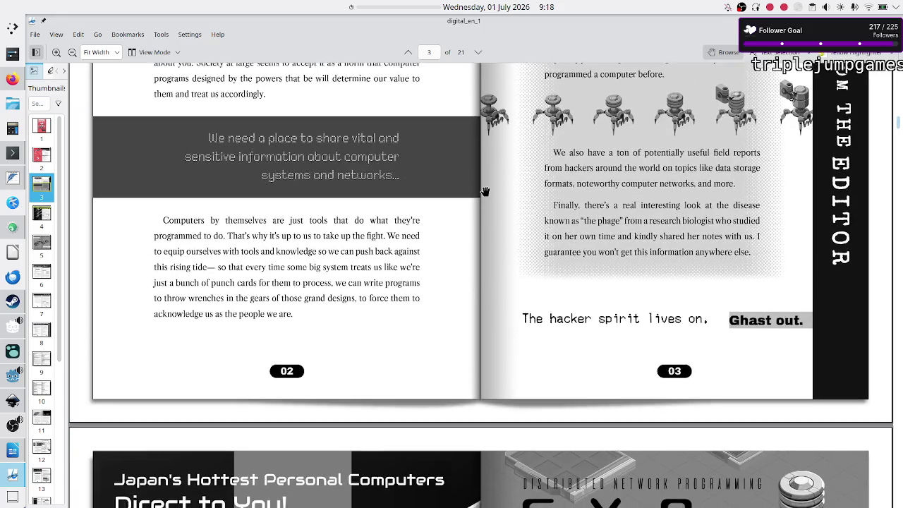
{"action": "scroll", "coordinate": [486, 191], "scroll_direction": "down", "scroll_amount": 5}
{"action": "scroll", "coordinate": [485, 191], "scroll_direction": "down", "scroll_amount": 4}
{"action": "scroll", "coordinate": [486, 191], "scroll_direction": "down", "scroll_amount": 1}
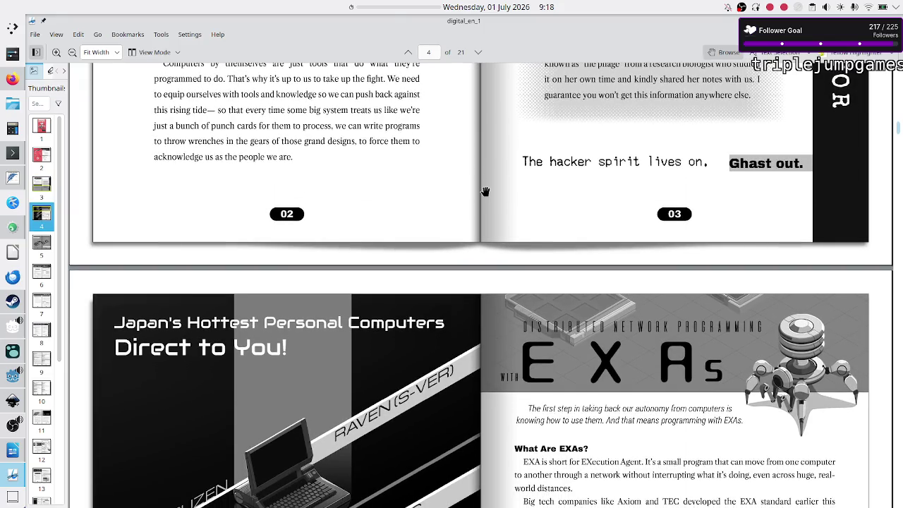
{"action": "scroll", "coordinate": [485, 191], "scroll_direction": "down", "scroll_amount": 1}
{"action": "scroll", "coordinate": [486, 191], "scroll_direction": "down", "scroll_amount": 6}
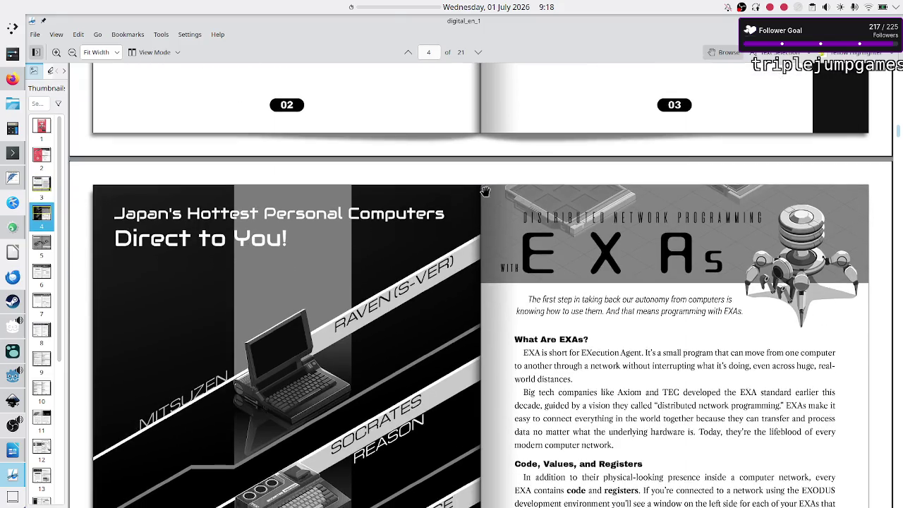
{"action": "scroll", "coordinate": [485, 191], "scroll_direction": "down", "scroll_amount": 10}
{"action": "scroll", "coordinate": [485, 191], "scroll_direction": "up", "scroll_amount": 20}
{"action": "scroll", "coordinate": [485, 191], "scroll_direction": "down", "scroll_amount": 2}
{"action": "scroll", "coordinate": [485, 191], "scroll_direction": "up", "scroll_amount": 10}
{"action": "scroll", "coordinate": [485, 191], "scroll_direction": "up", "scroll_amount": 3}
{"action": "scroll", "coordinate": [485, 191], "scroll_direction": "up", "scroll_amount": 9}
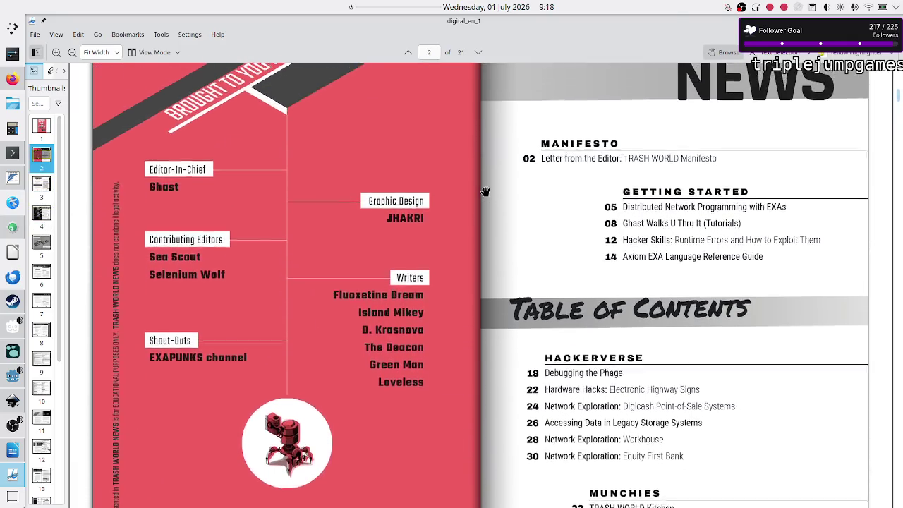
{"action": "scroll", "coordinate": [486, 191], "scroll_direction": "up", "scroll_amount": 9}
{"action": "scroll", "coordinate": [485, 191], "scroll_direction": "up", "scroll_amount": 3}
{"action": "scroll", "coordinate": [485, 191], "scroll_direction": "down", "scroll_amount": 4}
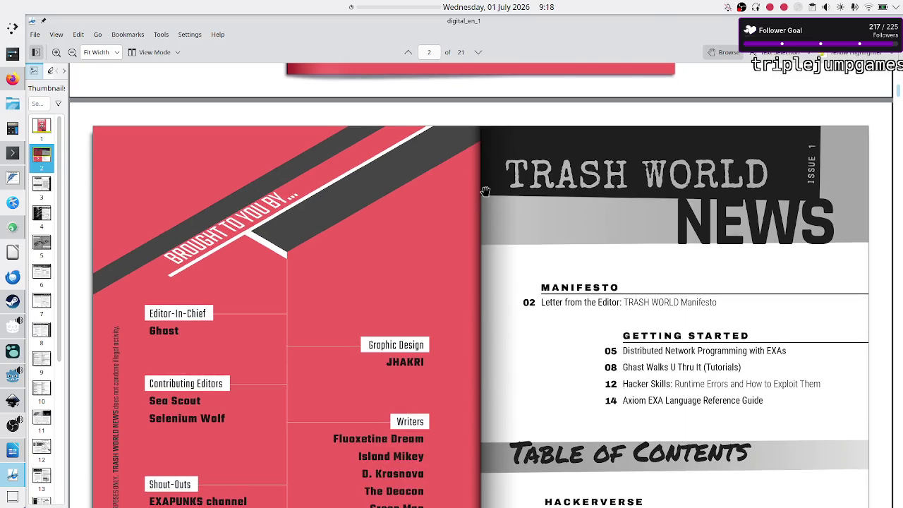
{"action": "scroll", "coordinate": [485, 191], "scroll_direction": "up", "scroll_amount": 10}
{"action": "scroll", "coordinate": [485, 191], "scroll_direction": "down", "scroll_amount": 2}
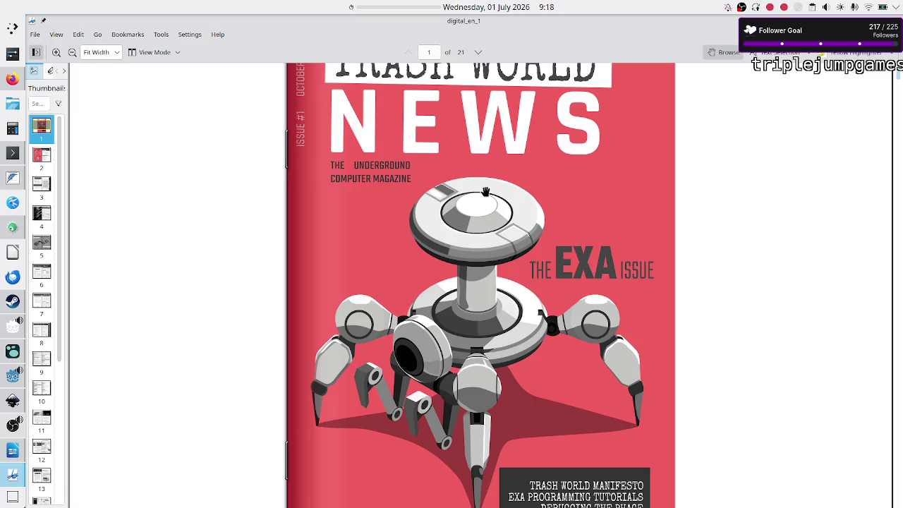
{"action": "scroll", "coordinate": [485, 191], "scroll_direction": "down", "scroll_amount": 10}
{"action": "scroll", "coordinate": [485, 191], "scroll_direction": "up", "scroll_amount": 3}
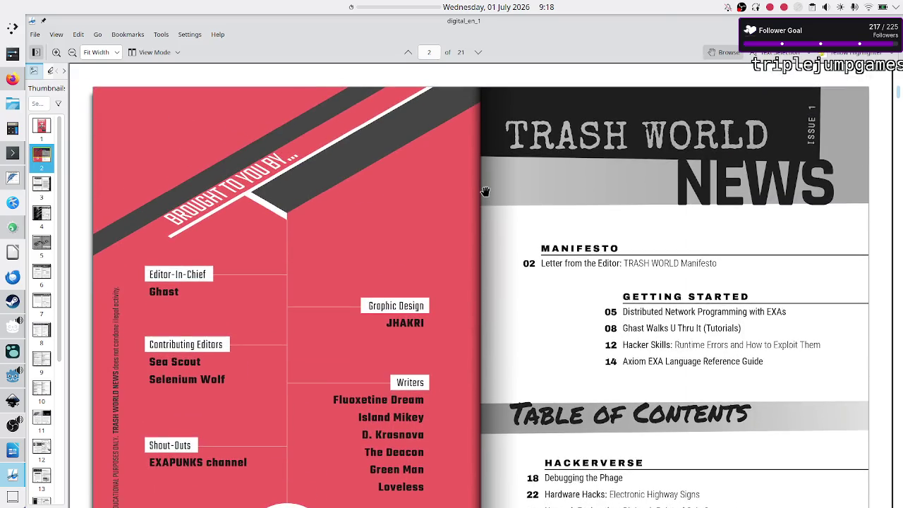
{"action": "scroll", "coordinate": [485, 191], "scroll_direction": "down", "scroll_amount": 5}
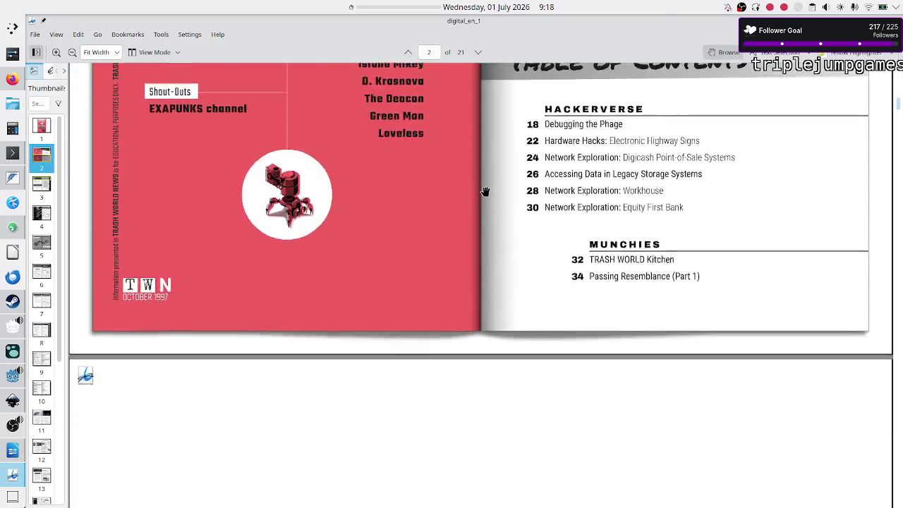
{"action": "scroll", "coordinate": [485, 192], "scroll_direction": "down", "scroll_amount": 5}
{"action": "scroll", "coordinate": [485, 192], "scroll_direction": "down", "scroll_amount": 2}
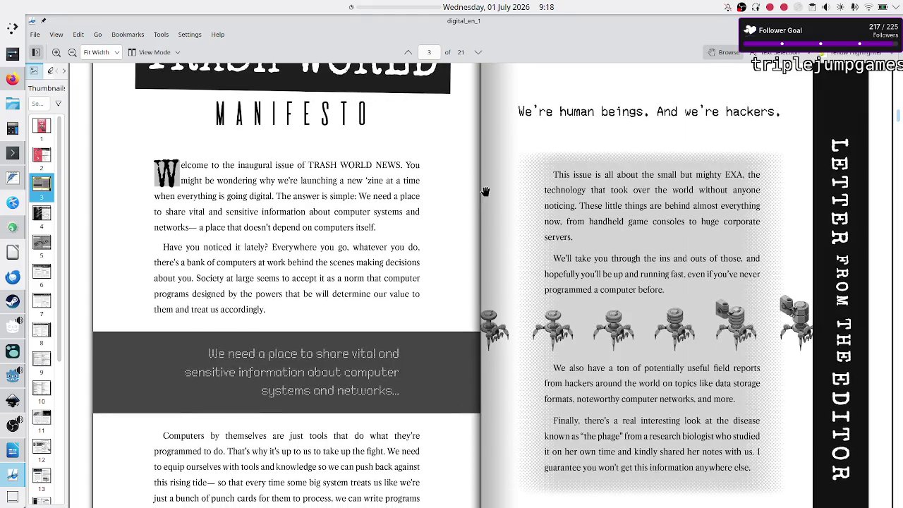
{"action": "scroll", "coordinate": [485, 191], "scroll_direction": "down", "scroll_amount": 5}
{"action": "scroll", "coordinate": [485, 191], "scroll_direction": "down", "scroll_amount": 5}
{"action": "scroll", "coordinate": [485, 191], "scroll_direction": "down", "scroll_amount": 1}
{"action": "scroll", "coordinate": [485, 191], "scroll_direction": "down", "scroll_amount": 2}
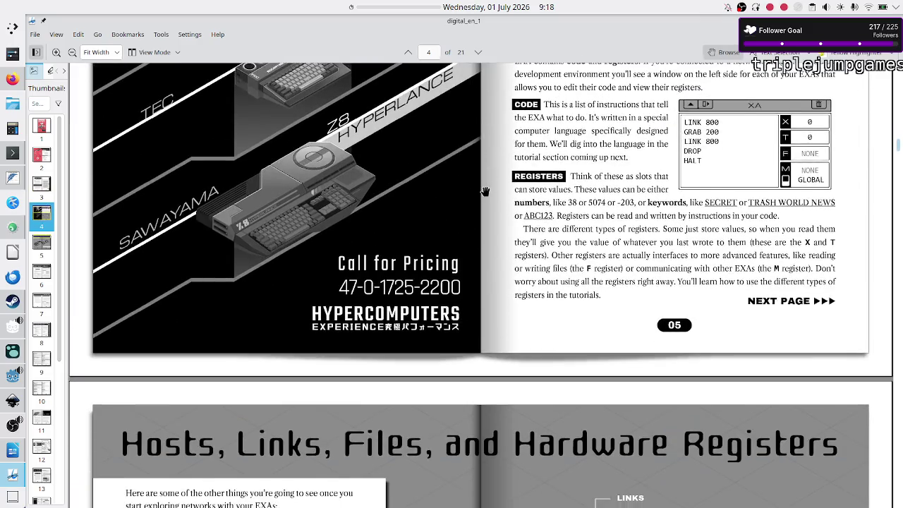
{"action": "scroll", "coordinate": [486, 191], "scroll_direction": "down", "scroll_amount": 5}
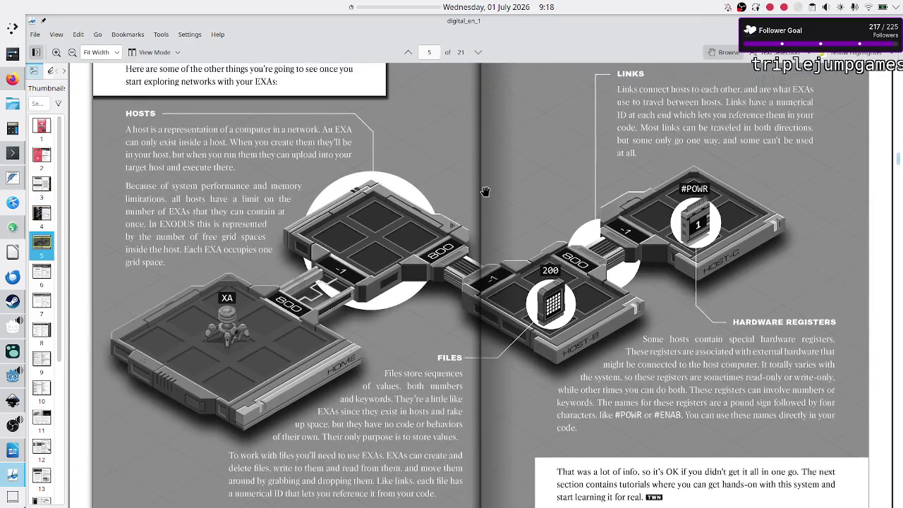
Read through the Hosts, Links, Files spread and the manual pages after it
{"action": "scroll", "coordinate": [486, 192], "scroll_direction": "up", "scroll_amount": 2}
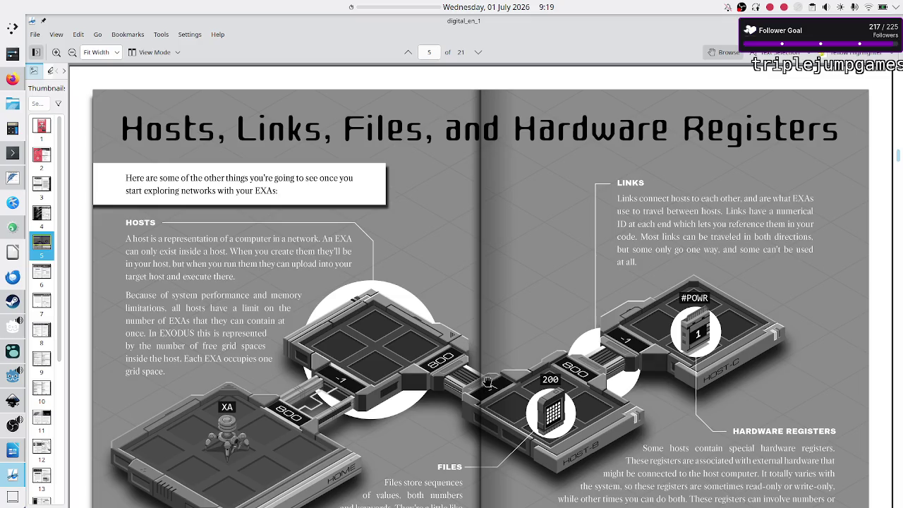
{"action": "scroll", "coordinate": [510, 318], "scroll_direction": "down", "scroll_amount": 1}
{"action": "scroll", "coordinate": [511, 318], "scroll_direction": "up", "scroll_amount": 1}
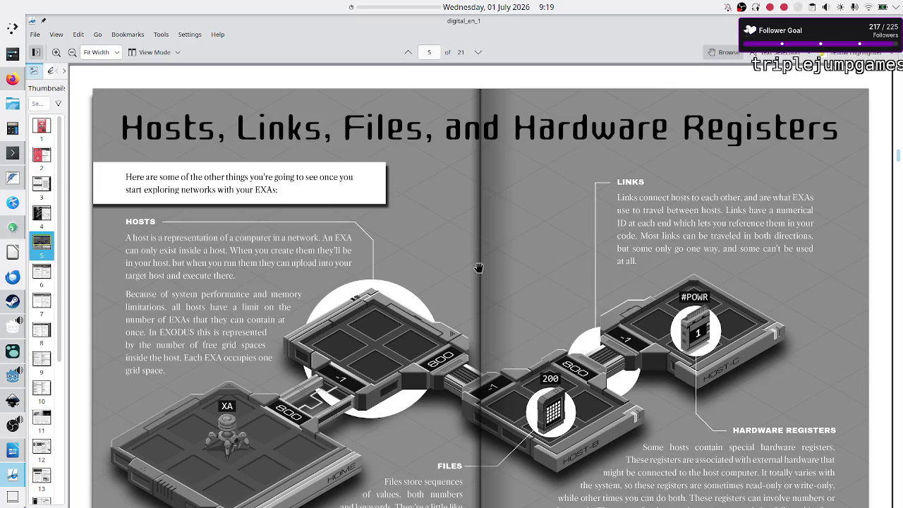
{"action": "scroll", "coordinate": [469, 410], "scroll_direction": "down", "scroll_amount": 5}
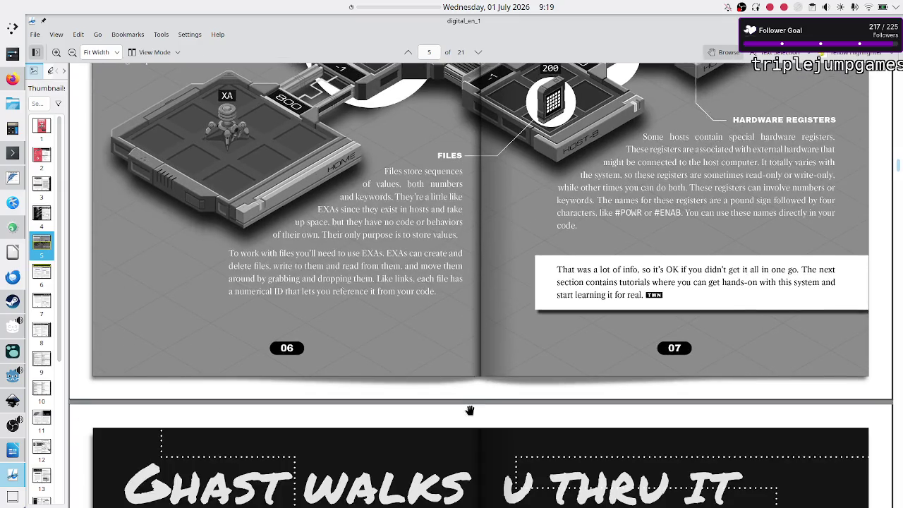
{"action": "scroll", "coordinate": [469, 410], "scroll_direction": "down", "scroll_amount": 5}
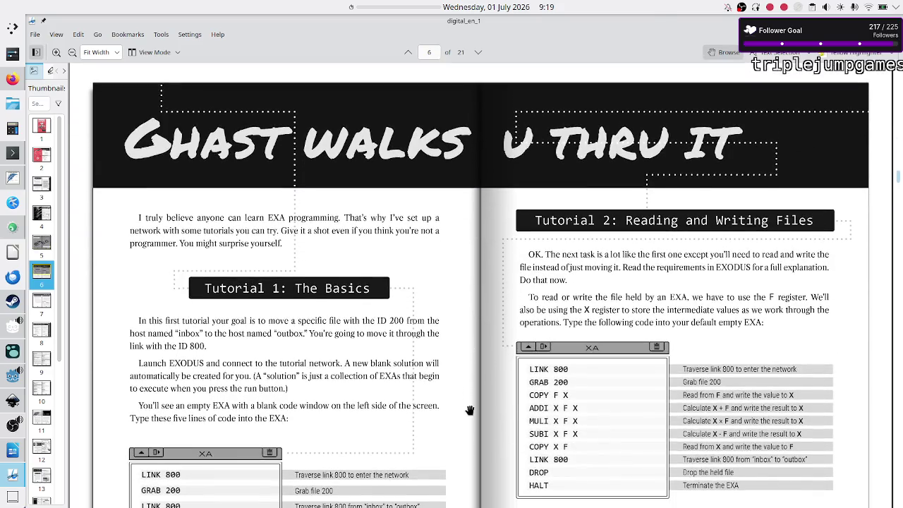
{"action": "scroll", "coordinate": [469, 409], "scroll_direction": "up", "scroll_amount": 1}
{"action": "scroll", "coordinate": [470, 409], "scroll_direction": "up", "scroll_amount": 10}
{"action": "scroll", "coordinate": [483, 341], "scroll_direction": "up", "scroll_amount": 3}
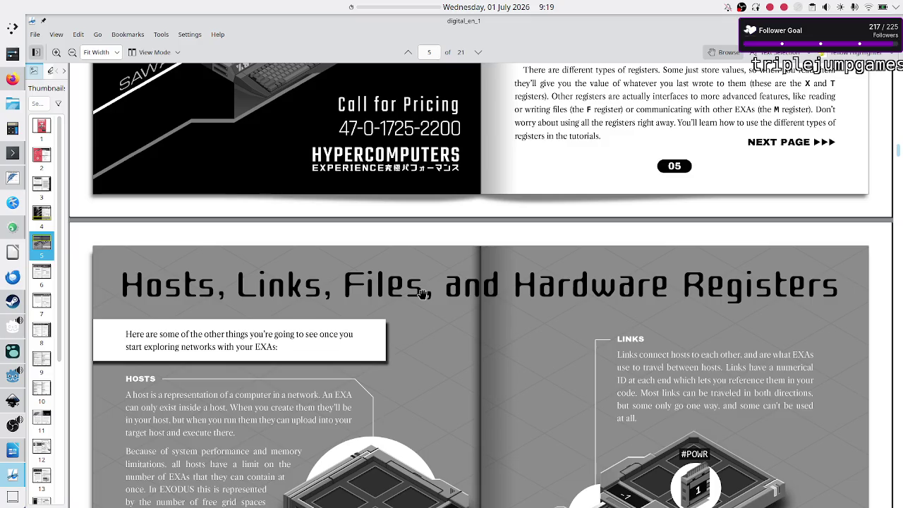
{"action": "scroll", "coordinate": [421, 293], "scroll_direction": "down", "scroll_amount": 5}
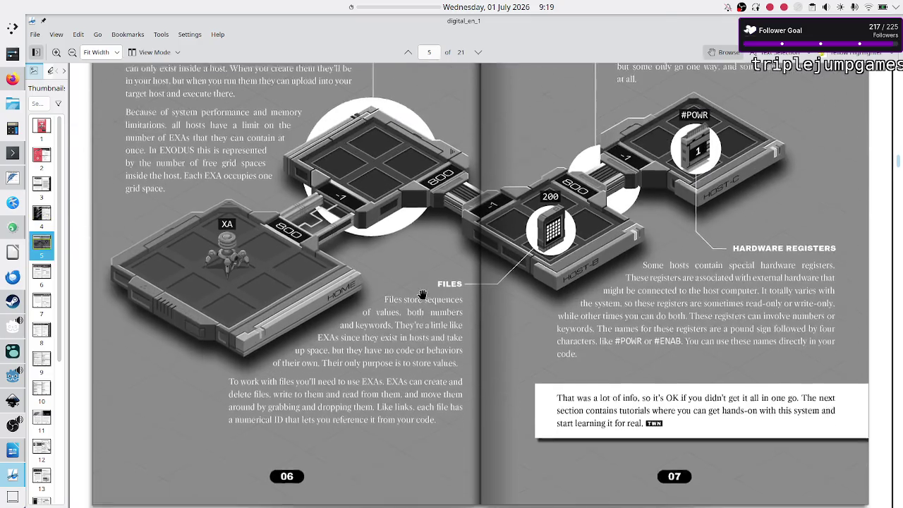
{"action": "scroll", "coordinate": [423, 289], "scroll_direction": "down", "scroll_amount": 5}
{"action": "scroll", "coordinate": [423, 288], "scroll_direction": "up", "scroll_amount": 3}
{"action": "scroll", "coordinate": [424, 286], "scroll_direction": "up", "scroll_amount": 2}
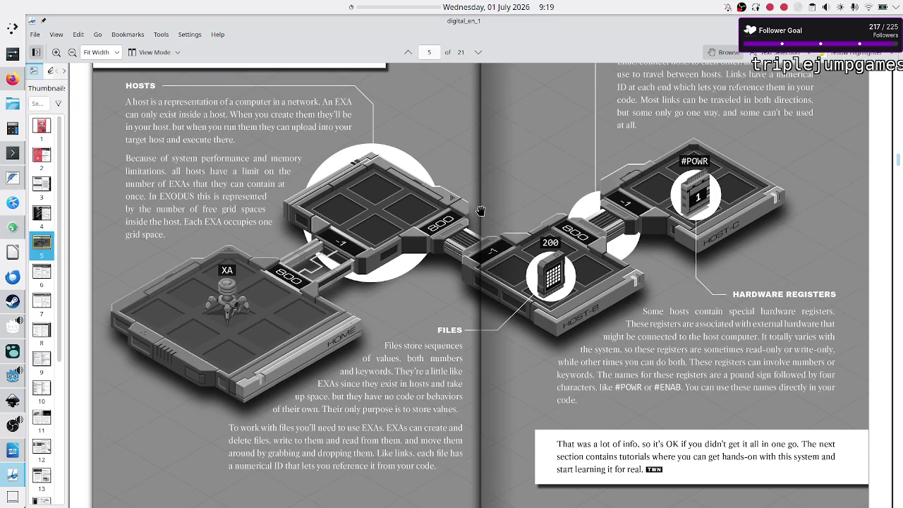
{"action": "scroll", "coordinate": [480, 210], "scroll_direction": "up", "scroll_amount": 5}
{"action": "scroll", "coordinate": [480, 211], "scroll_direction": "down", "scroll_amount": 3}
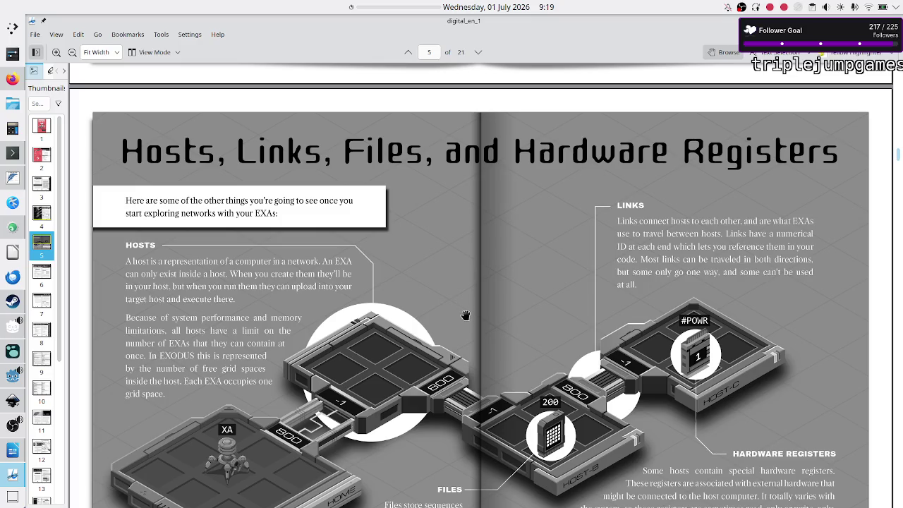
{"action": "scroll", "coordinate": [477, 312], "scroll_direction": "down", "scroll_amount": 5}
{"action": "scroll", "coordinate": [477, 312], "scroll_direction": "up", "scroll_amount": 4}
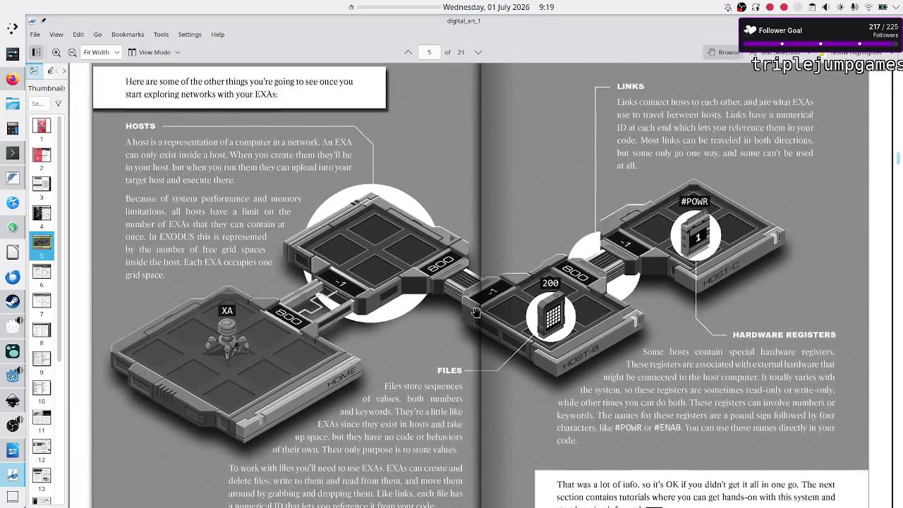
{"action": "scroll", "coordinate": [477, 312], "scroll_direction": "up", "scroll_amount": 3}
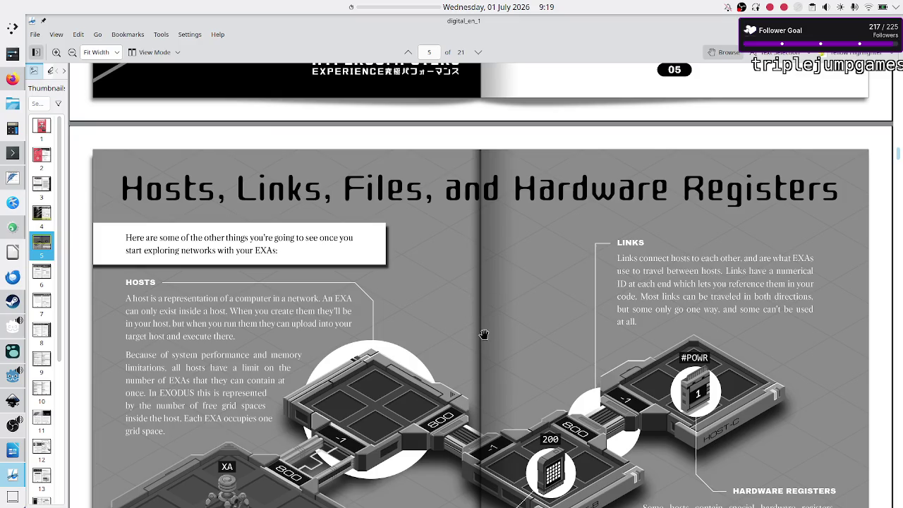
{"action": "scroll", "coordinate": [461, 339], "scroll_direction": "down", "scroll_amount": 2}
{"action": "scroll", "coordinate": [461, 338], "scroll_direction": "down", "scroll_amount": 4}
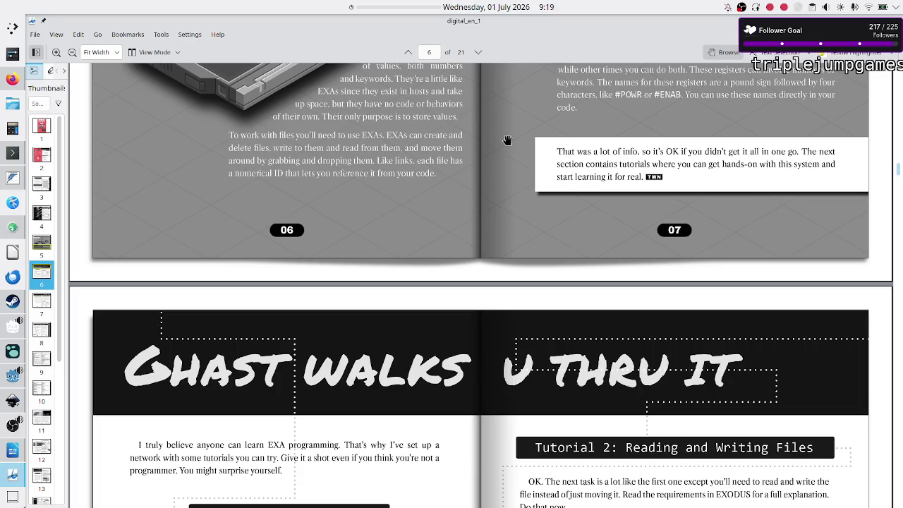
{"action": "scroll", "coordinate": [491, 184], "scroll_direction": "up", "scroll_amount": 10}
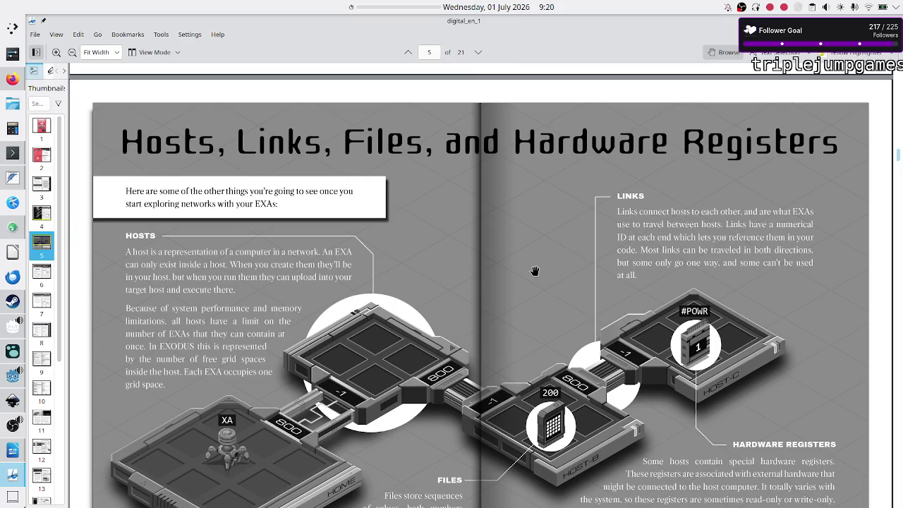
Scroll down to the Runtime Errors page (page 8) and quit Okular with Ctrl+Q
{"action": "scroll", "coordinate": [533, 263], "scroll_direction": "down", "scroll_amount": 5}
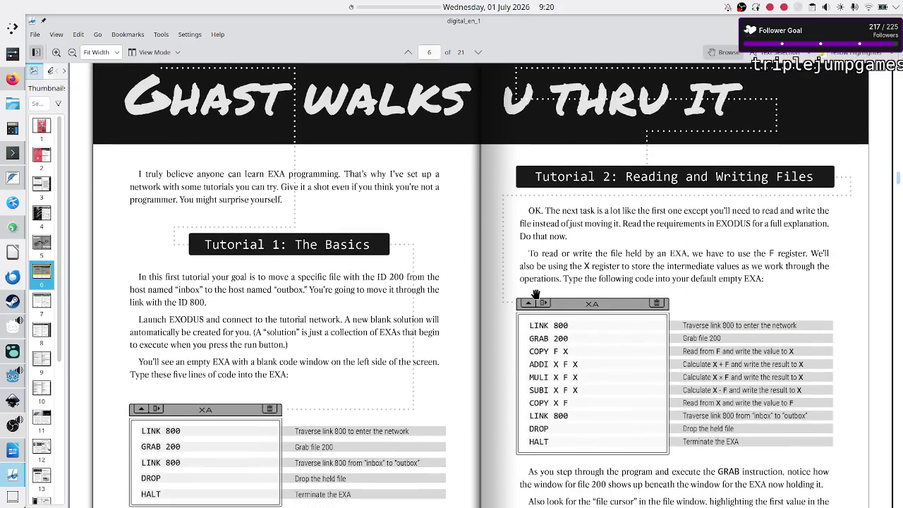
{"action": "scroll", "coordinate": [535, 293], "scroll_direction": "down", "scroll_amount": 5}
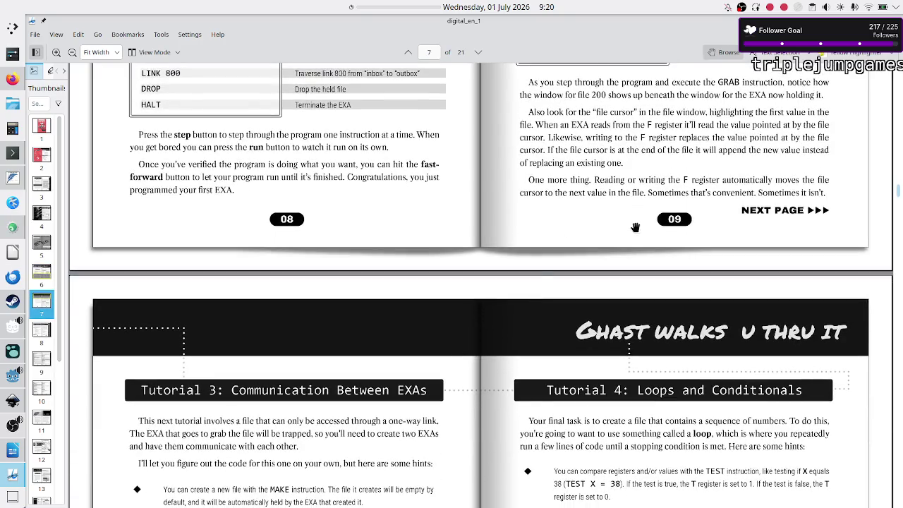
{"action": "scroll", "coordinate": [582, 321], "scroll_direction": "down", "scroll_amount": 5}
{"action": "scroll", "coordinate": [583, 321], "scroll_direction": "down", "scroll_amount": 3}
{"action": "scroll", "coordinate": [582, 322], "scroll_direction": "down", "scroll_amount": 4}
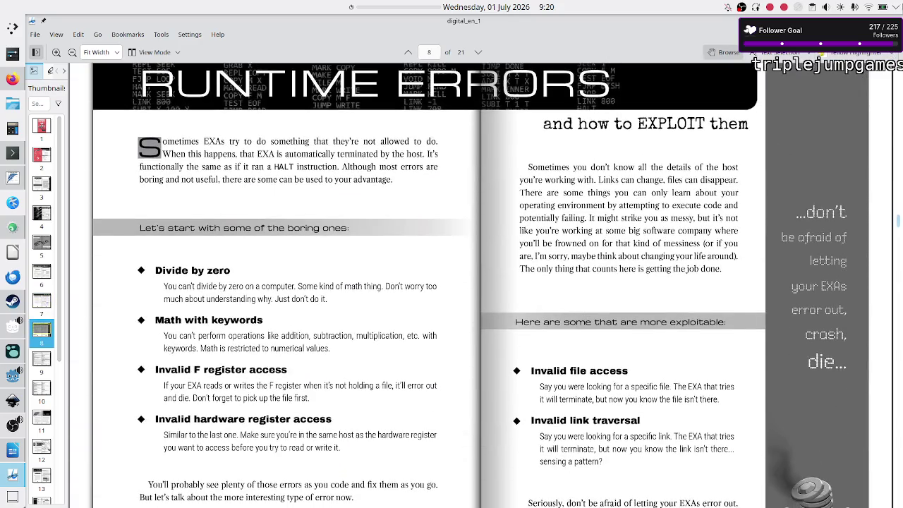
{"action": "key", "text": "ctrl+q"}
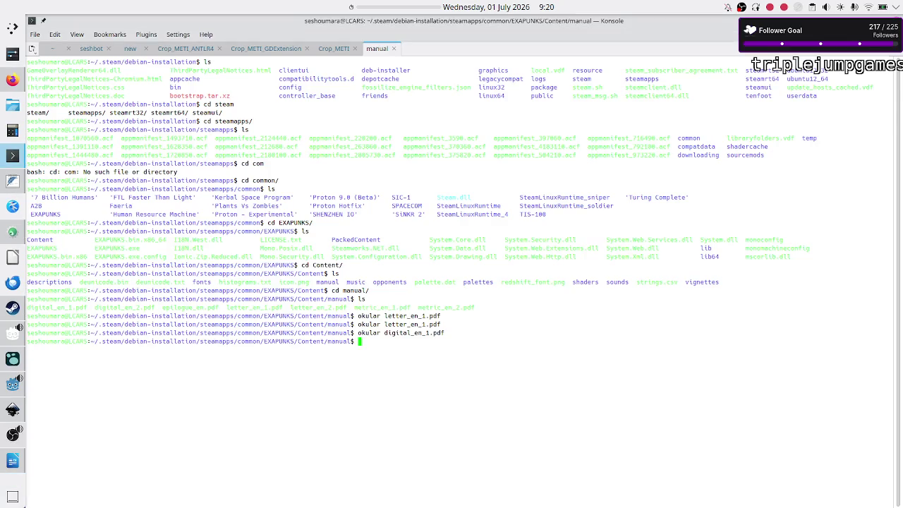
Close the manual folder's terminal tab with exit
{"action": "key", "text": "Return"}
{"action": "type", "text": "exit"}
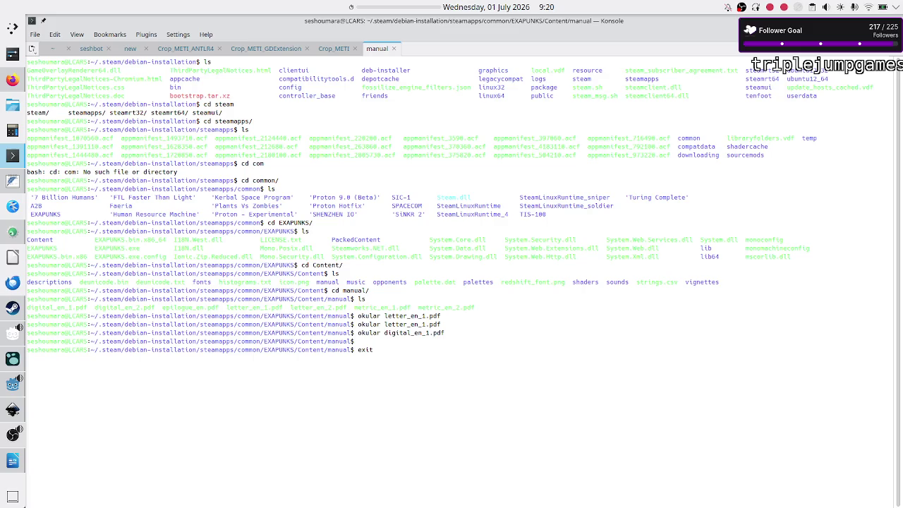
{"action": "key", "text": "Return"}
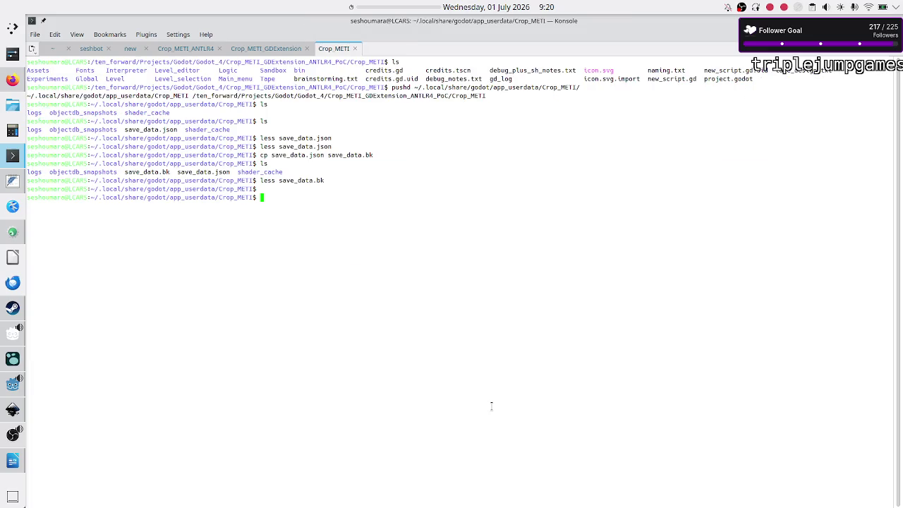
List the Crop_METI save-data folder, then switch to the blank Untitled 1 Writer document
{"action": "type", "text": "ls"}
{"action": "key", "text": "Return"}
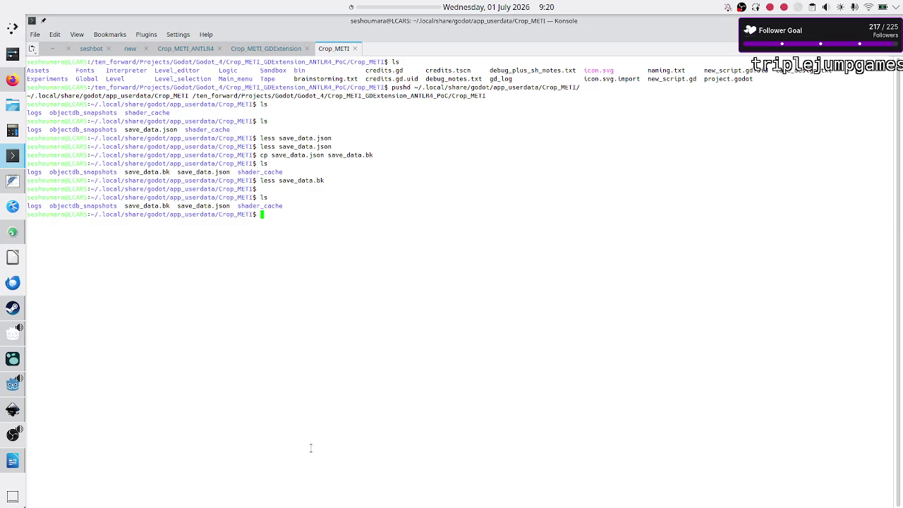
{"action": "left_click", "coordinate": [13, 460]}
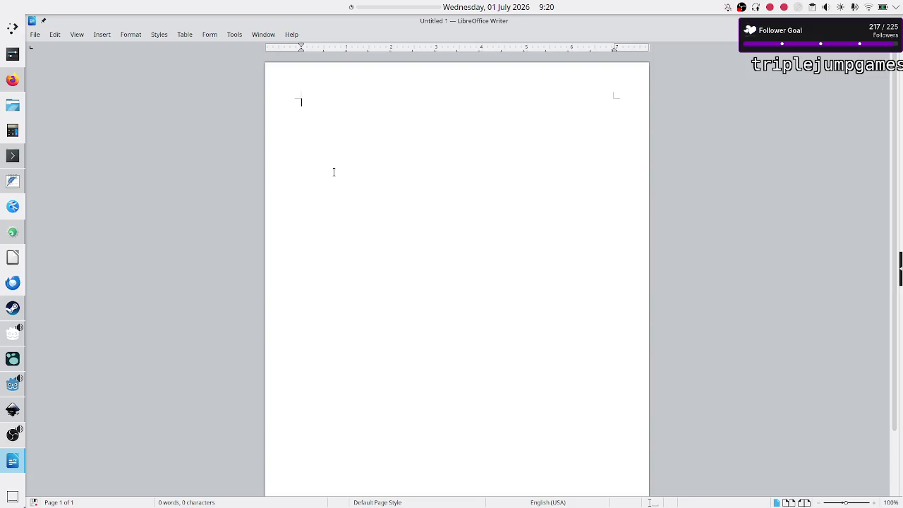
Switch back to Konsole at the Crop_METI save-data folder prompt
{"action": "left_click", "coordinate": [13, 155]}
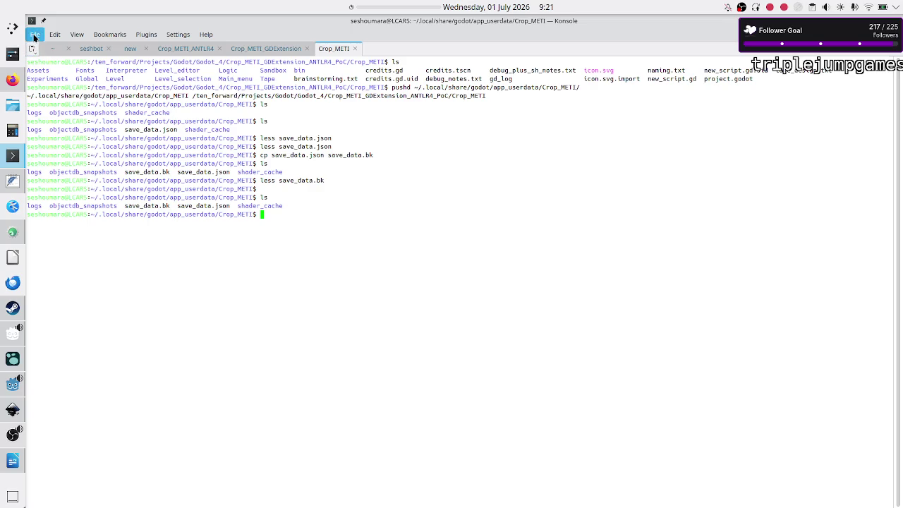
In a new terminal tab, navigate from home through .steam/debian-installation/steamapps, listing each folder
{"action": "left_click", "coordinate": [32, 48]}
{"action": "type", "text": "cd"}
{"action": "key", "text": "Return"}
{"action": "type", "text": "cd .steam/"}
{"action": "key", "text": "Return"}
{"action": "type", "text": "ls"}
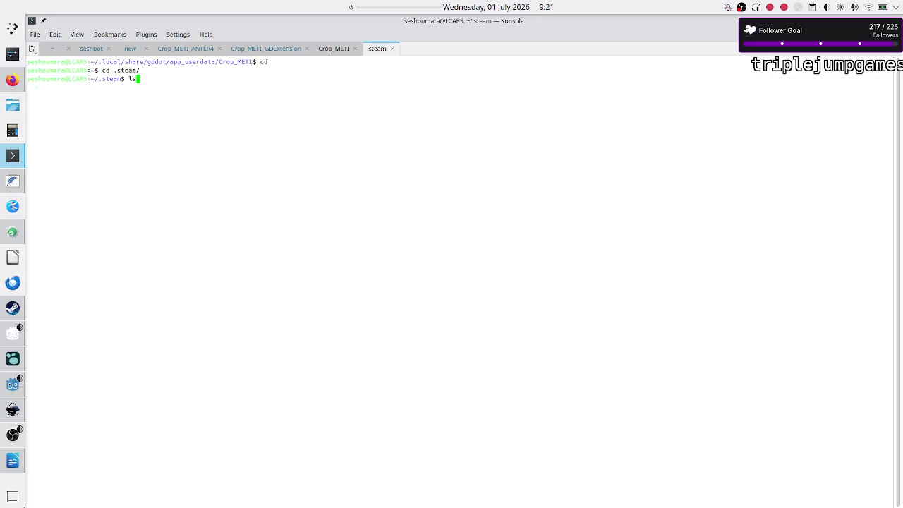
{"action": "key", "text": "Return"}
{"action": "type", "text": "cd debian-installation/"}
{"action": "key", "text": "Return"}
{"action": "type", "text": "ls"}
{"action": "key", "text": "Return"}
{"action": "type", "text": "cd steamapps/"}
{"action": "key", "text": "Return"}
{"action": "type", "text": "ls"}
{"action": "key", "text": "Return"}
{"action": "type", "text": "cd common/"}
Move into common/EXAPUNKS/Content/manual and list its PDF files
{"action": "key", "text": "Return"}
{"action": "type", "text": "ls"}
{"action": "key", "text": "Return"}
{"action": "type", "text": "cd Exsa"}
{"action": "key", "text": "BackSpace"}
{"action": "key", "text": "BackSpace"}
{"action": "key", "text": "BackSpace"}
{"action": "type", "text": "XA"}
{"action": "key", "text": "Tab"}
{"action": "key", "text": "Return"}
{"action": "type", "text": "ls"}
{"action": "key", "text": "Return"}
{"action": "type", "text": "cd "}
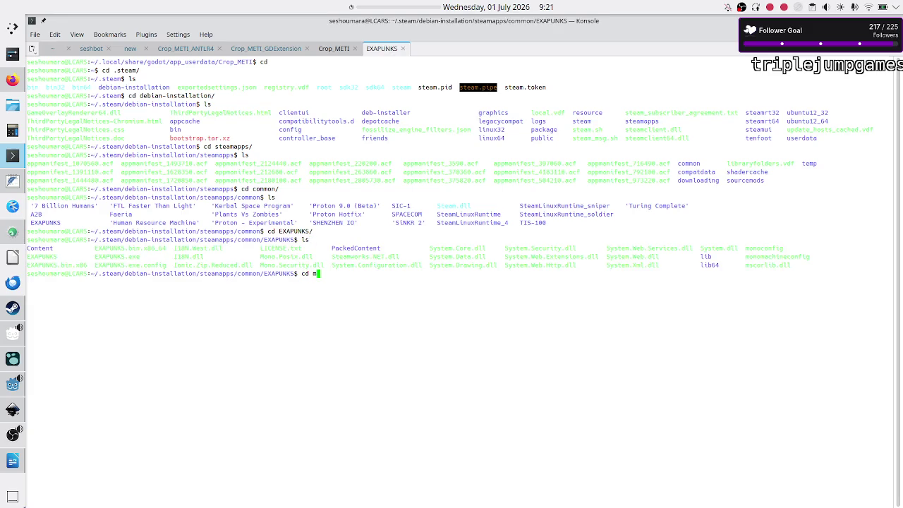
{"action": "type", "text": "C"}
{"action": "key", "text": "Tab"}
{"action": "key", "text": "Return"}
{"action": "type", "text": "ls"}
{"action": "key", "text": "Return"}
{"action": "type", "text": "cd man"}
{"action": "key", "text": "Tab"}
{"action": "key", "text": "Return"}
{"action": "type", "text": "ls"}
{"action": "key", "text": "Return"}
Open digital_en_1.pdf in Okular
{"action": "type", "text": "okular"}
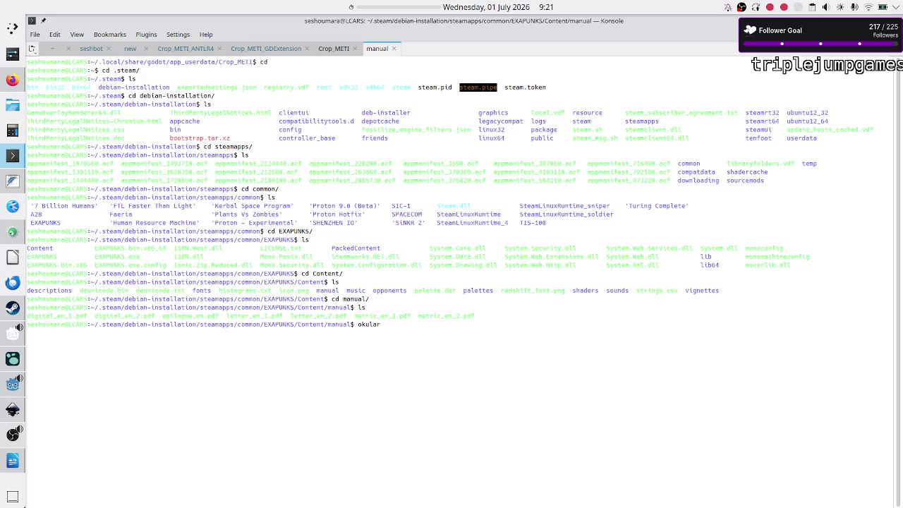
{"action": "type", "text": "i"}
{"action": "key", "text": "Tab"}
{"action": "type", "text": "1"}
{"action": "key", "text": "Tab"}
{"action": "key", "text": "Return"}
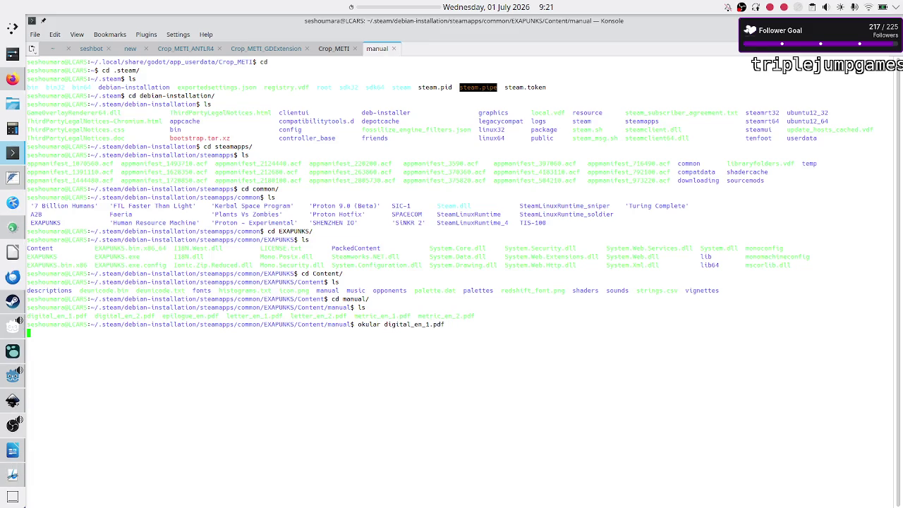
Scroll the digital_en_1 PDF up and down to read the Debugging the Phage article's body text
{"action": "scroll", "coordinate": [368, 262], "scroll_direction": "down", "scroll_amount": 5}
{"action": "scroll", "coordinate": [368, 262], "scroll_direction": "down", "scroll_amount": 5}
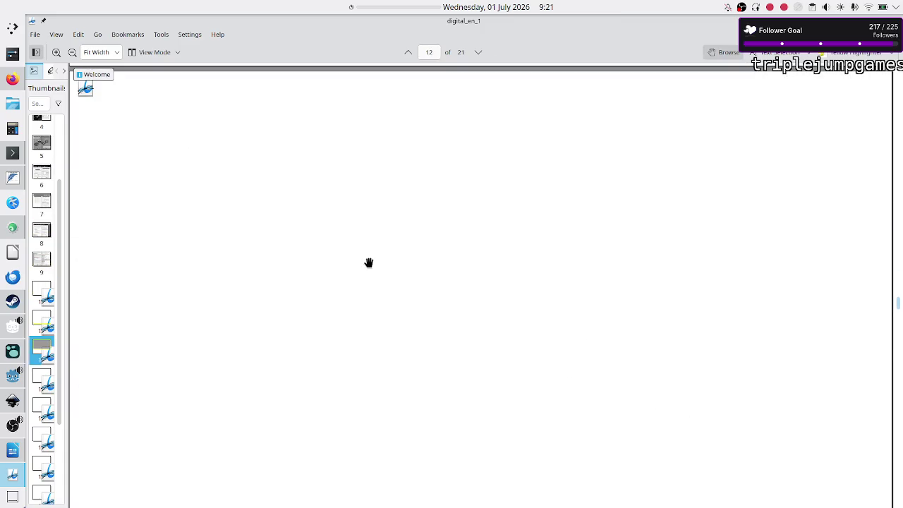
{"action": "scroll", "coordinate": [368, 262], "scroll_direction": "down", "scroll_amount": 5}
{"action": "scroll", "coordinate": [368, 263], "scroll_direction": "down", "scroll_amount": 5}
{"action": "scroll", "coordinate": [368, 262], "scroll_direction": "down", "scroll_amount": 3}
{"action": "scroll", "coordinate": [368, 262], "scroll_direction": "down", "scroll_amount": 2}
{"action": "scroll", "coordinate": [368, 263], "scroll_direction": "down", "scroll_amount": 5}
{"action": "scroll", "coordinate": [368, 262], "scroll_direction": "down", "scroll_amount": 3}
{"action": "scroll", "coordinate": [368, 262], "scroll_direction": "down", "scroll_amount": 5}
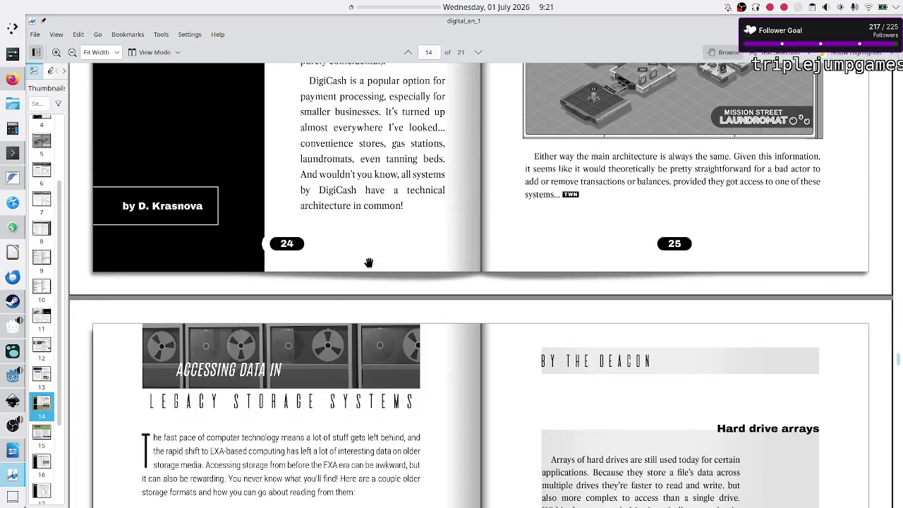
{"action": "scroll", "coordinate": [369, 262], "scroll_direction": "down", "scroll_amount": 5}
{"action": "scroll", "coordinate": [369, 262], "scroll_direction": "up", "scroll_amount": 5}
{"action": "scroll", "coordinate": [368, 262], "scroll_direction": "up", "scroll_amount": 5}
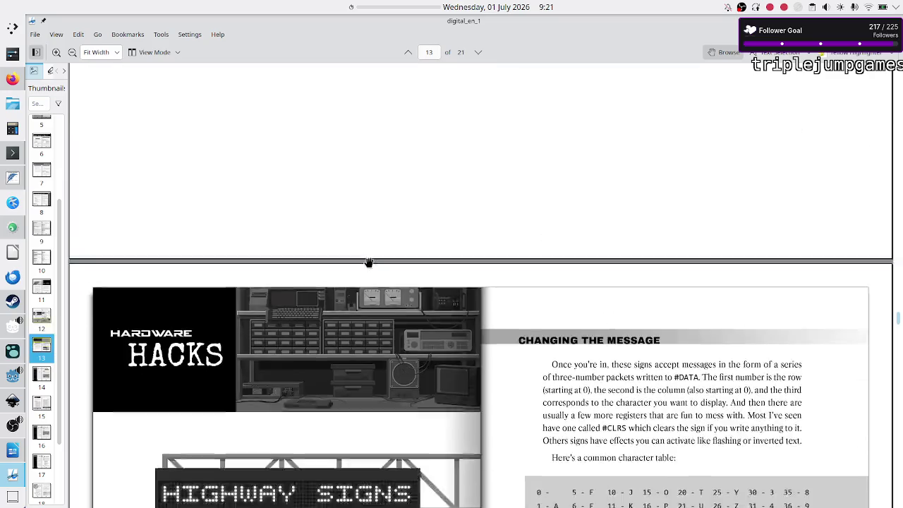
{"action": "scroll", "coordinate": [368, 262], "scroll_direction": "up", "scroll_amount": 5}
{"action": "scroll", "coordinate": [369, 263], "scroll_direction": "up", "scroll_amount": 2}
{"action": "scroll", "coordinate": [368, 263], "scroll_direction": "up", "scroll_amount": 8}
{"action": "scroll", "coordinate": [368, 262], "scroll_direction": "down", "scroll_amount": 4}
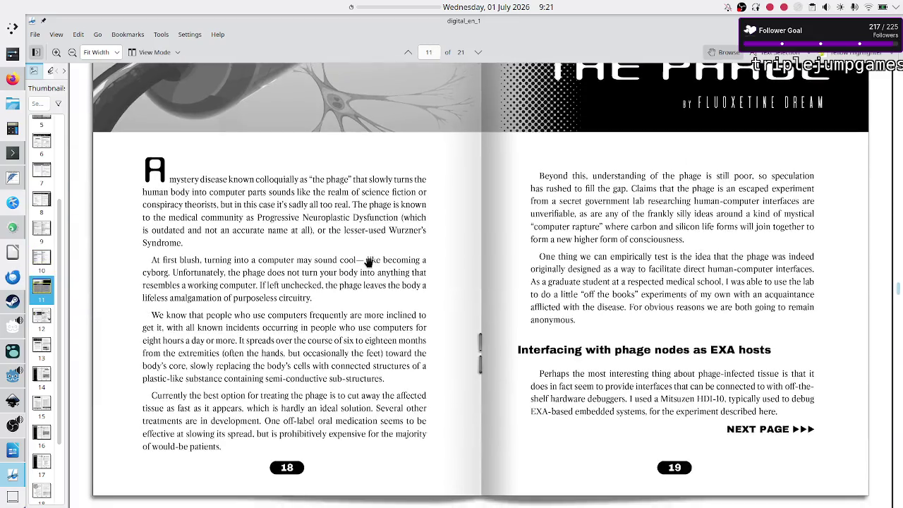
{"action": "scroll", "coordinate": [368, 263], "scroll_direction": "up", "scroll_amount": 2}
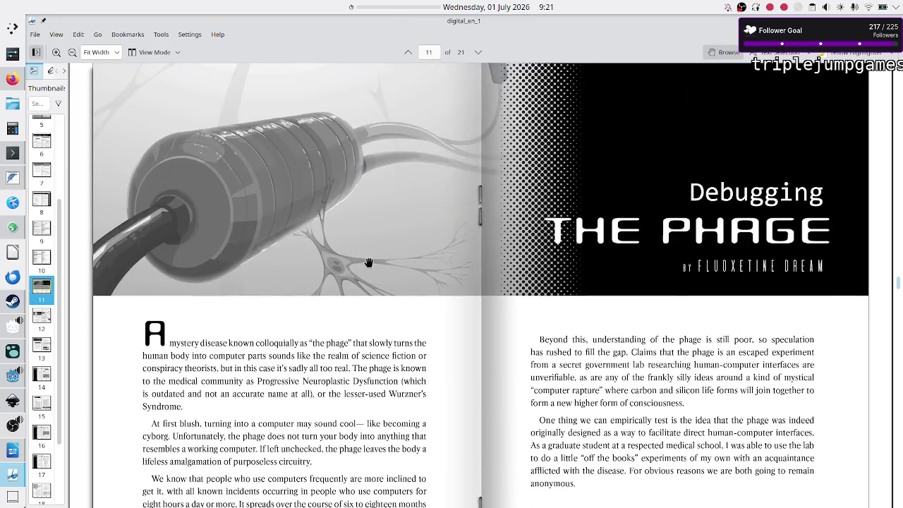
{"action": "scroll", "coordinate": [369, 262], "scroll_direction": "down", "scroll_amount": 1}
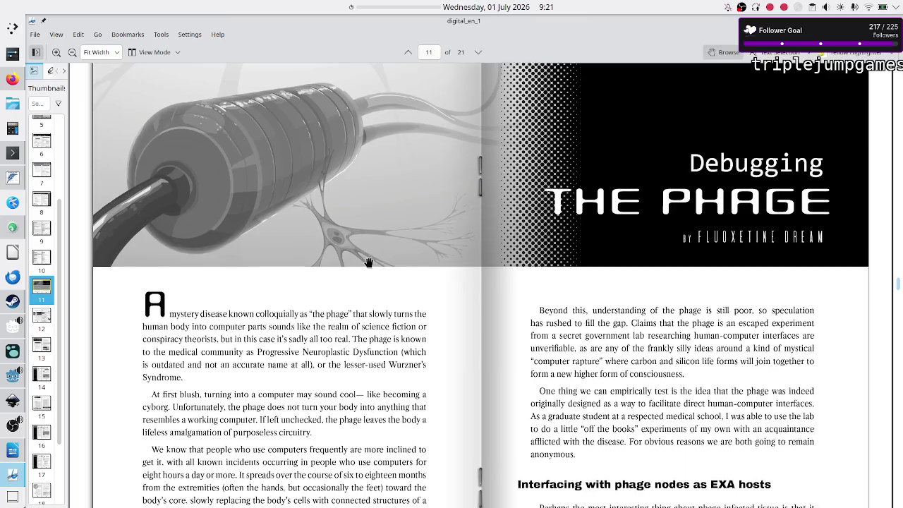
{"action": "scroll", "coordinate": [368, 262], "scroll_direction": "up", "scroll_amount": 1}
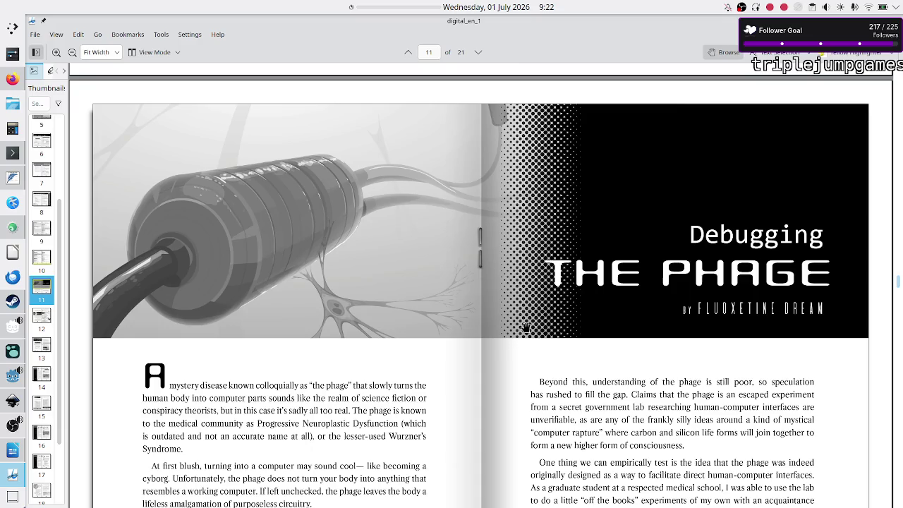
{"action": "scroll", "coordinate": [525, 327], "scroll_direction": "down", "scroll_amount": 4}
{"action": "scroll", "coordinate": [525, 327], "scroll_direction": "down", "scroll_amount": 1}
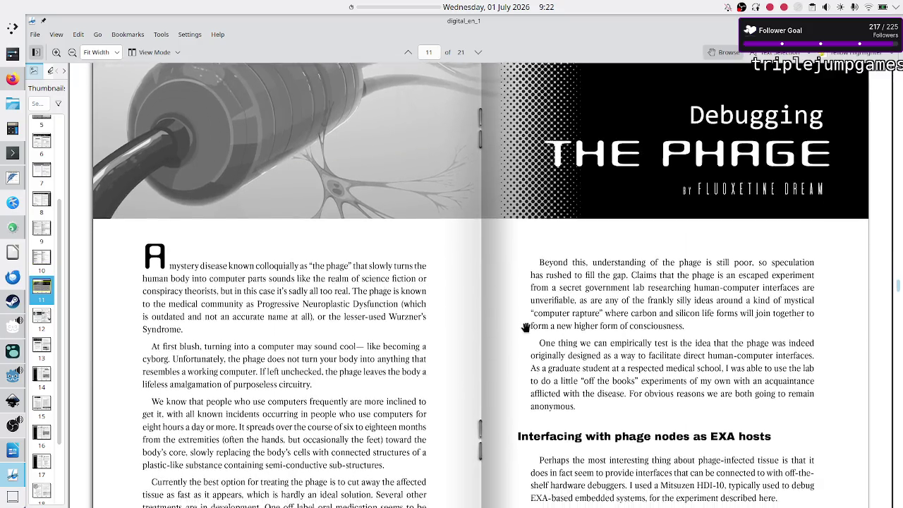
{"action": "scroll", "coordinate": [526, 327], "scroll_direction": "down", "scroll_amount": 1}
{"action": "scroll", "coordinate": [525, 328], "scroll_direction": "down", "scroll_amount": 1}
{"action": "scroll", "coordinate": [526, 327], "scroll_direction": "down", "scroll_amount": 1}
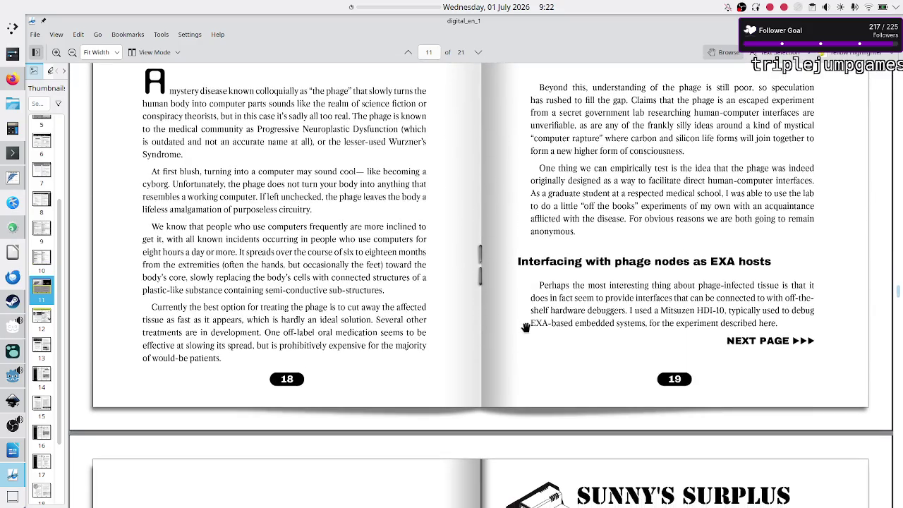
{"action": "scroll", "coordinate": [525, 327], "scroll_direction": "up", "scroll_amount": 1}
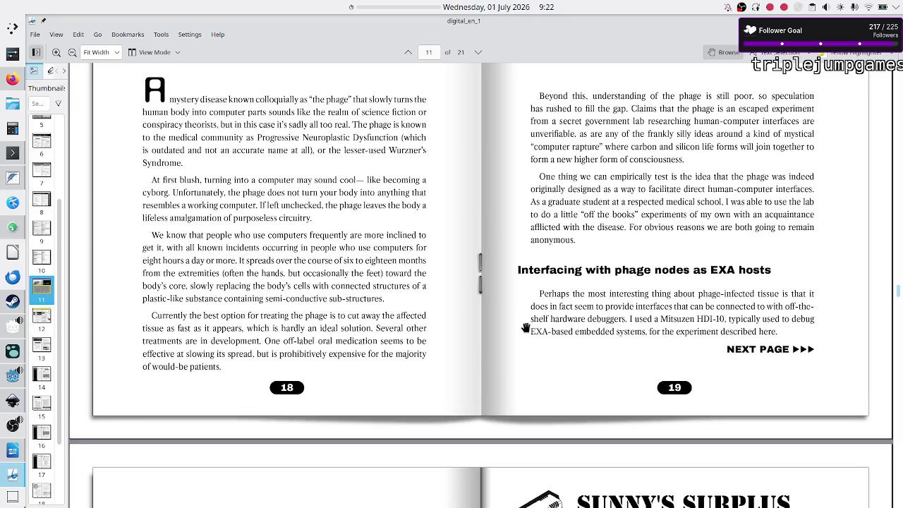
{"action": "scroll", "coordinate": [525, 327], "scroll_direction": "up", "scroll_amount": 3}
{"action": "scroll", "coordinate": [525, 327], "scroll_direction": "up", "scroll_amount": 3}
{"action": "scroll", "coordinate": [525, 327], "scroll_direction": "up", "scroll_amount": 1}
{"action": "scroll", "coordinate": [526, 328], "scroll_direction": "up", "scroll_amount": 3}
{"action": "scroll", "coordinate": [525, 327], "scroll_direction": "down", "scroll_amount": 3}
{"action": "scroll", "coordinate": [525, 327], "scroll_direction": "down", "scroll_amount": 2}
{"action": "scroll", "coordinate": [526, 328], "scroll_direction": "down", "scroll_amount": 6}
{"action": "scroll", "coordinate": [525, 327], "scroll_direction": "up", "scroll_amount": 6}
{"action": "scroll", "coordinate": [526, 327], "scroll_direction": "up", "scroll_amount": 6}
{"action": "scroll", "coordinate": [525, 327], "scroll_direction": "up", "scroll_amount": 1}
{"action": "scroll", "coordinate": [525, 327], "scroll_direction": "down", "scroll_amount": 1}
{"action": "scroll", "coordinate": [526, 327], "scroll_direction": "down", "scroll_amount": 1}
{"action": "scroll", "coordinate": [525, 327], "scroll_direction": "down", "scroll_amount": 1}
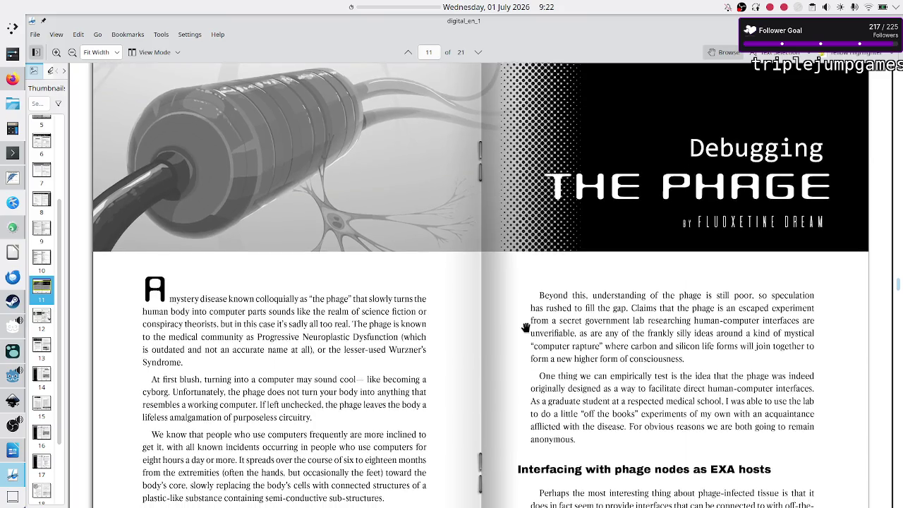
{"action": "scroll", "coordinate": [526, 327], "scroll_direction": "down", "scroll_amount": 2}
{"action": "scroll", "coordinate": [525, 328], "scroll_direction": "down", "scroll_amount": 4}
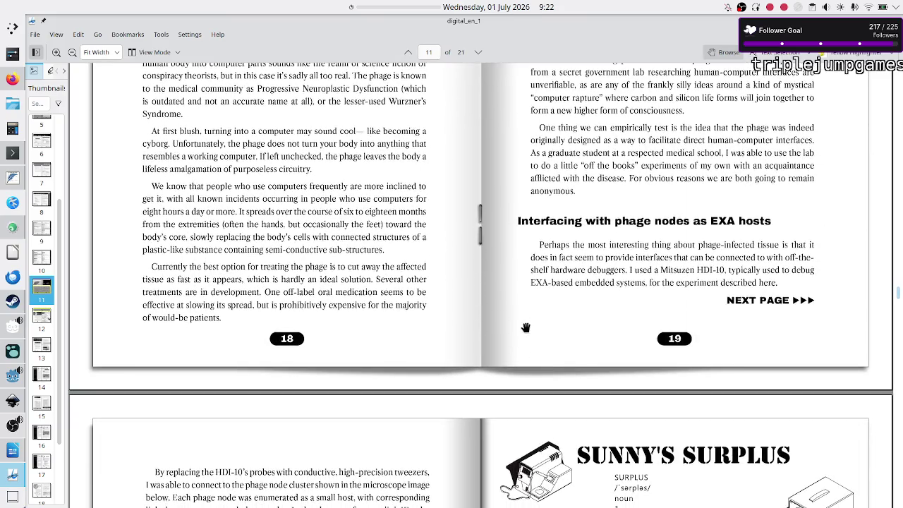
{"action": "scroll", "coordinate": [525, 327], "scroll_direction": "up", "scroll_amount": 2}
{"action": "scroll", "coordinate": [526, 327], "scroll_direction": "up", "scroll_amount": 2}
{"action": "scroll", "coordinate": [526, 327], "scroll_direction": "up", "scroll_amount": 1}
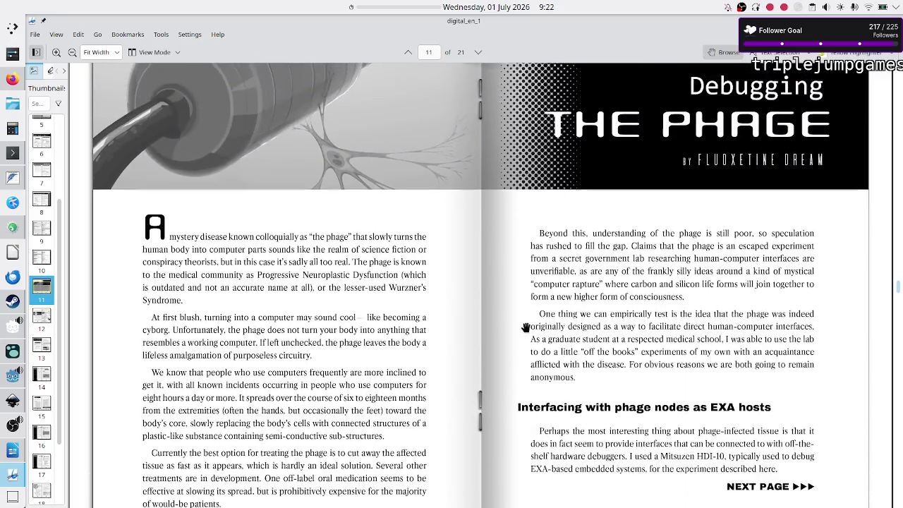
{"action": "scroll", "coordinate": [525, 327], "scroll_direction": "up", "scroll_amount": 1}
{"action": "scroll", "coordinate": [525, 327], "scroll_direction": "up", "scroll_amount": 1}
{"action": "scroll", "coordinate": [525, 327], "scroll_direction": "up", "scroll_amount": 3}
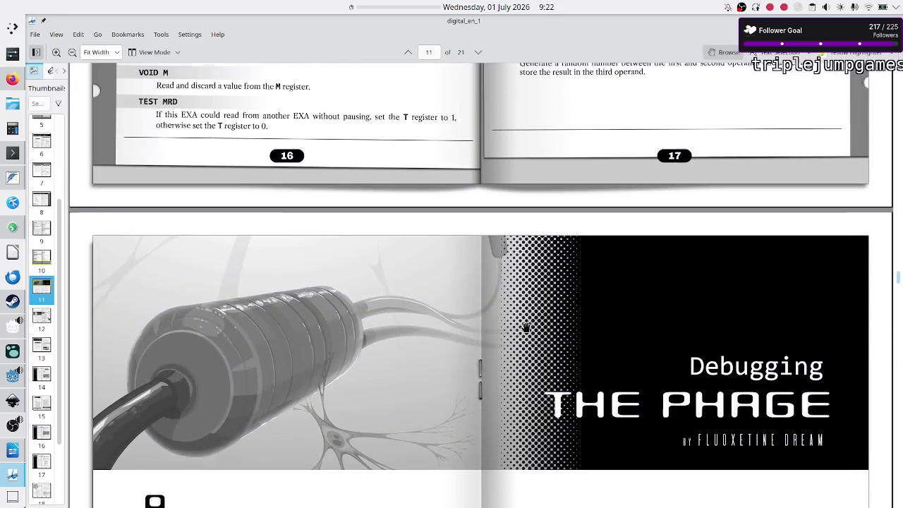
{"action": "scroll", "coordinate": [525, 327], "scroll_direction": "down", "scroll_amount": 1}
{"action": "scroll", "coordinate": [525, 327], "scroll_direction": "down", "scroll_amount": 1}
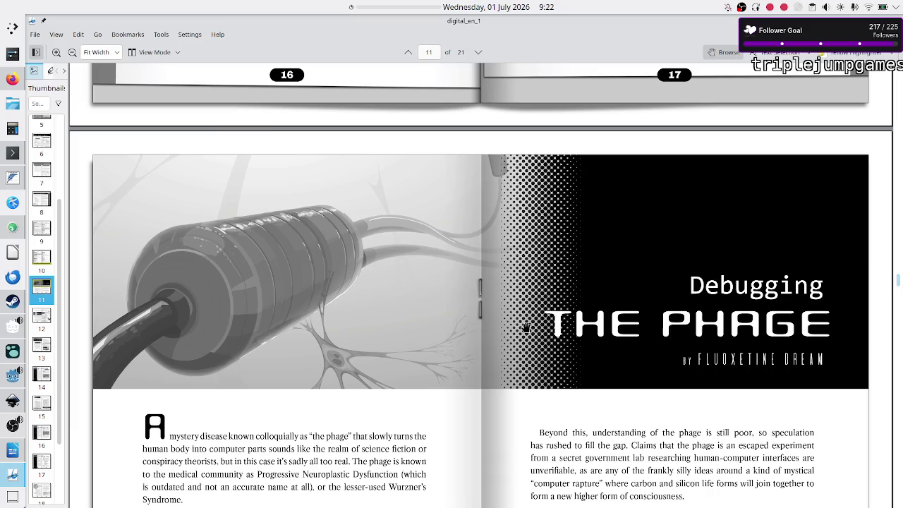
{"action": "scroll", "coordinate": [526, 328], "scroll_direction": "down", "scroll_amount": 1}
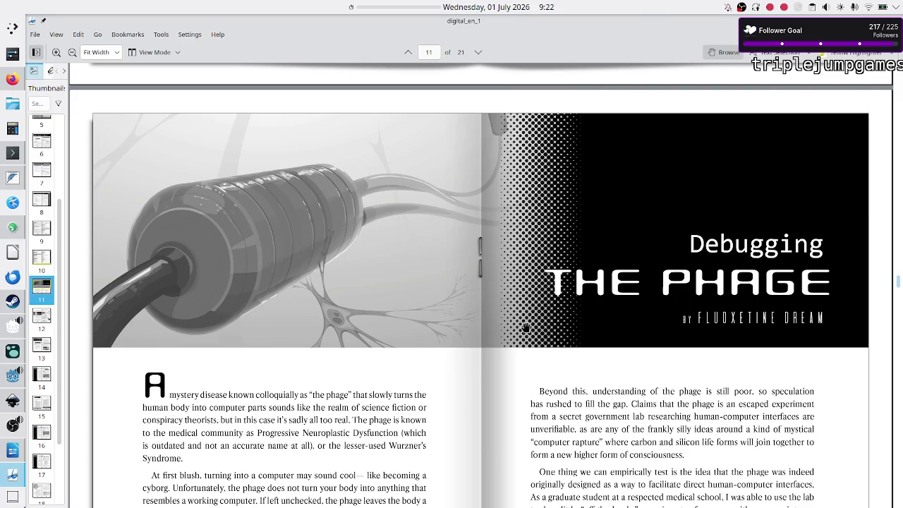
{"action": "scroll", "coordinate": [525, 327], "scroll_direction": "down", "scroll_amount": 1}
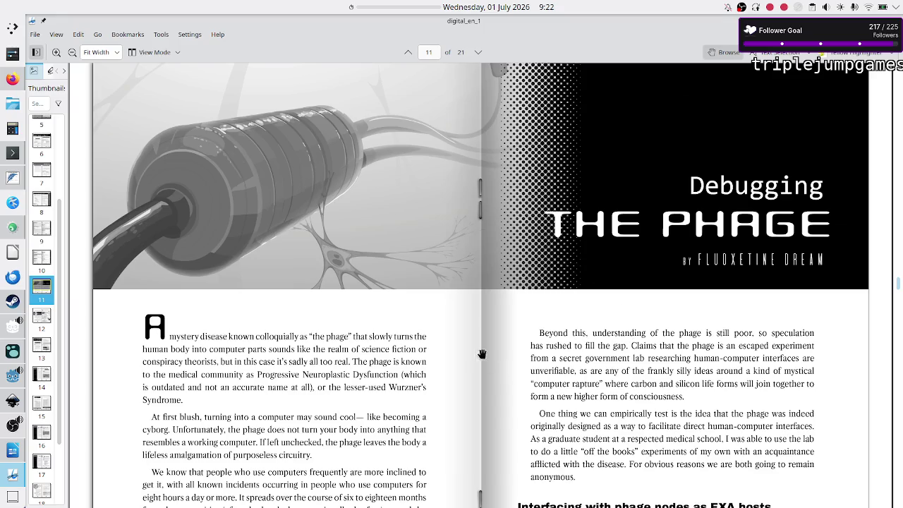
{"action": "scroll", "coordinate": [465, 359], "scroll_direction": "down", "scroll_amount": 5}
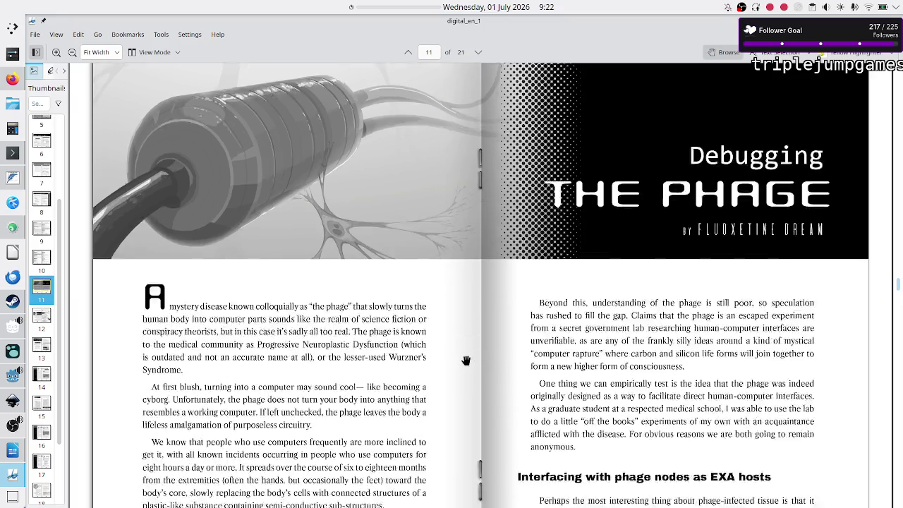
{"action": "scroll", "coordinate": [465, 360], "scroll_direction": "up", "scroll_amount": 2}
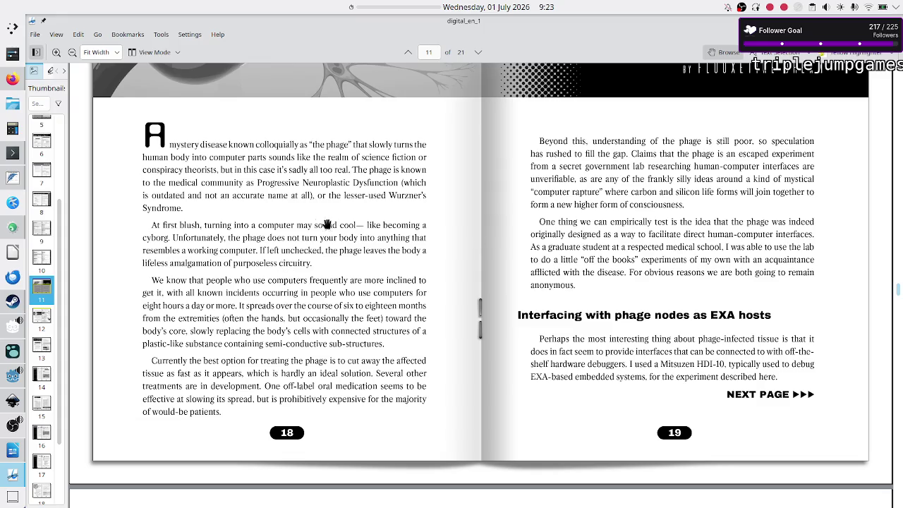
{"action": "scroll", "coordinate": [366, 254], "scroll_direction": "down", "scroll_amount": 5}
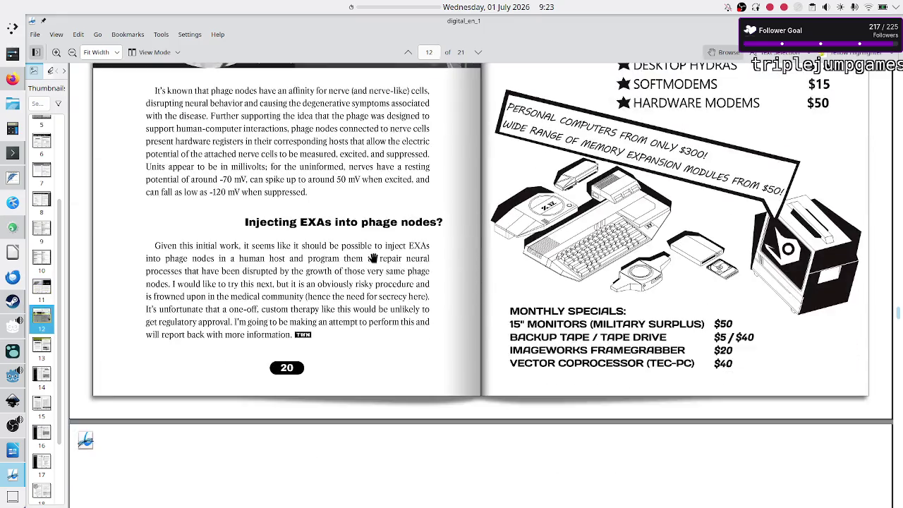
{"action": "scroll", "coordinate": [373, 258], "scroll_direction": "up", "scroll_amount": 8}
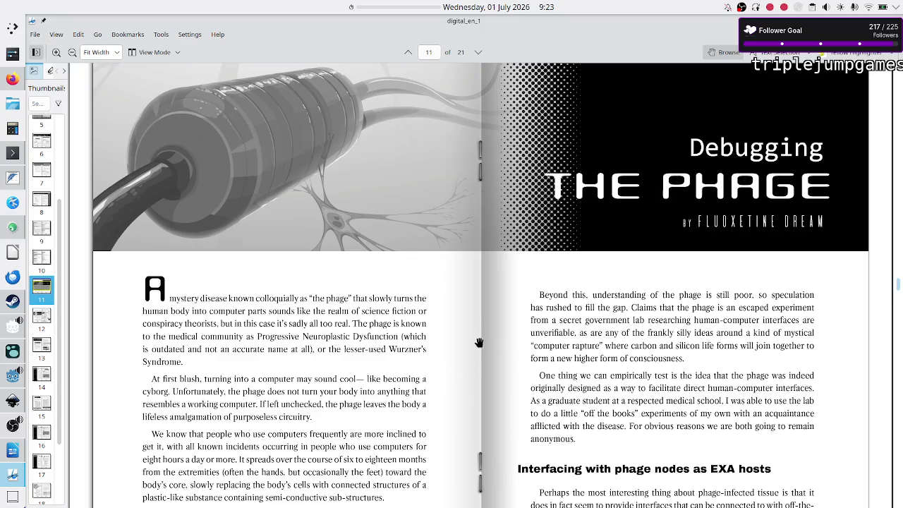
{"action": "scroll", "coordinate": [479, 342], "scroll_direction": "down", "scroll_amount": 3}
{"action": "scroll", "coordinate": [479, 343], "scroll_direction": "down", "scroll_amount": 8}
{"action": "scroll", "coordinate": [479, 343], "scroll_direction": "up", "scroll_amount": 4}
{"action": "scroll", "coordinate": [479, 343], "scroll_direction": "up", "scroll_amount": 4}
{"action": "scroll", "coordinate": [479, 343], "scroll_direction": "up", "scroll_amount": 5}
{"action": "scroll", "coordinate": [479, 343], "scroll_direction": "down", "scroll_amount": 1}
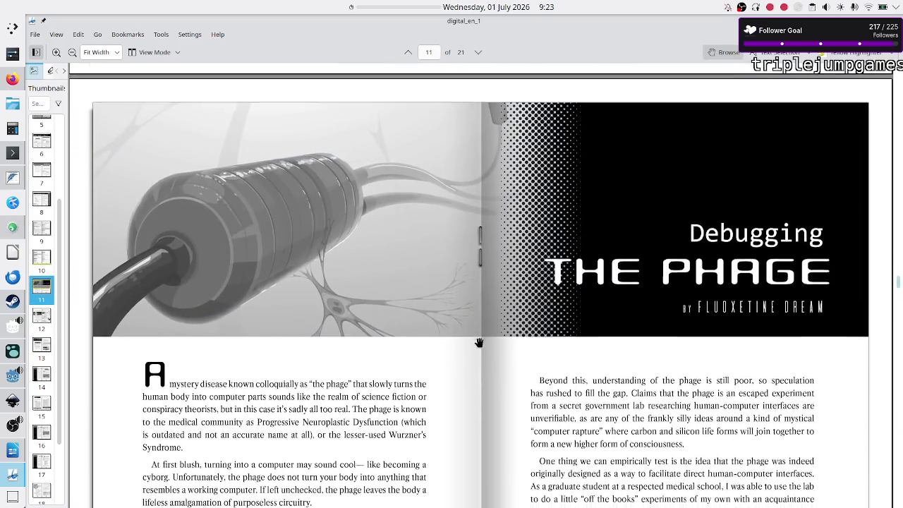
{"action": "scroll", "coordinate": [478, 343], "scroll_direction": "down", "scroll_amount": 3}
{"action": "scroll", "coordinate": [479, 343], "scroll_direction": "up", "scroll_amount": 3}
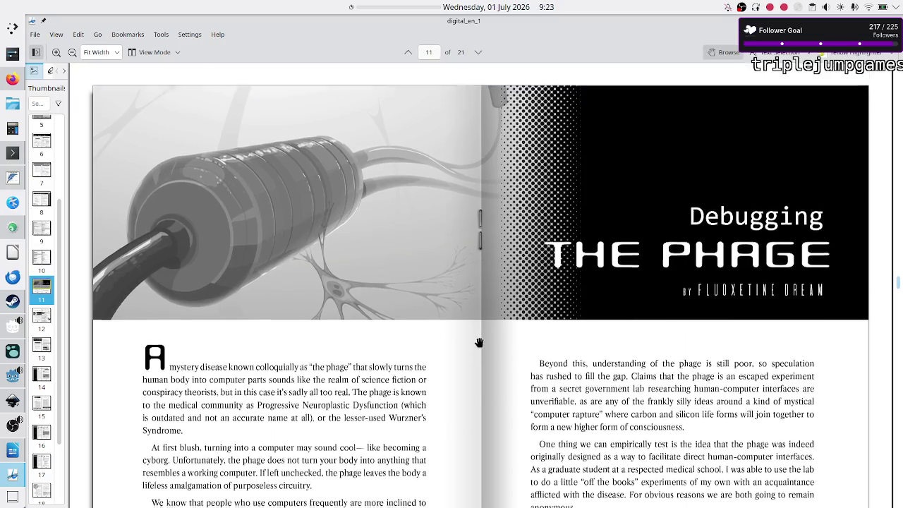
{"action": "scroll", "coordinate": [479, 342], "scroll_direction": "down", "scroll_amount": 1}
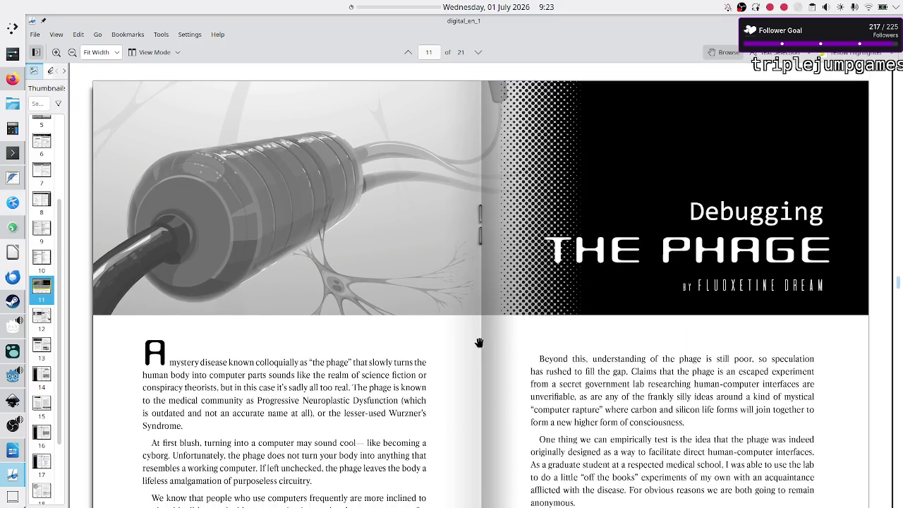
{"action": "scroll", "coordinate": [479, 342], "scroll_direction": "down", "scroll_amount": 1}
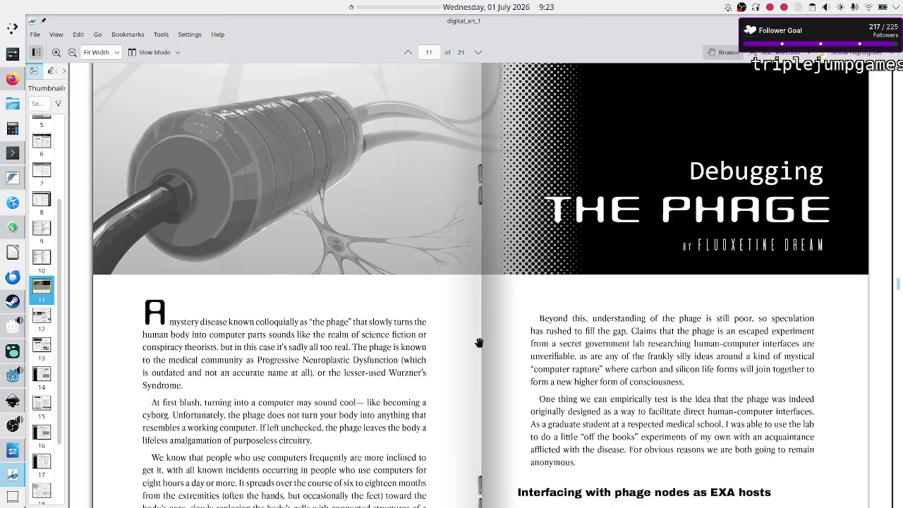
{"action": "scroll", "coordinate": [479, 343], "scroll_direction": "down", "scroll_amount": 10}
{"action": "scroll", "coordinate": [479, 343], "scroll_direction": "down", "scroll_amount": 10}
{"action": "scroll", "coordinate": [479, 343], "scroll_direction": "down", "scroll_amount": 1}
{"action": "scroll", "coordinate": [479, 343], "scroll_direction": "down", "scroll_amount": 3}
{"action": "scroll", "coordinate": [479, 343], "scroll_direction": "down", "scroll_amount": 1}
{"action": "scroll", "coordinate": [478, 343], "scroll_direction": "down", "scroll_amount": 5}
{"action": "scroll", "coordinate": [479, 343], "scroll_direction": "down", "scroll_amount": 6}
{"action": "scroll", "coordinate": [479, 342], "scroll_direction": "up", "scroll_amount": 20}
{"action": "scroll", "coordinate": [479, 343], "scroll_direction": "up", "scroll_amount": 13}
{"action": "scroll", "coordinate": [479, 343], "scroll_direction": "up", "scroll_amount": 13}
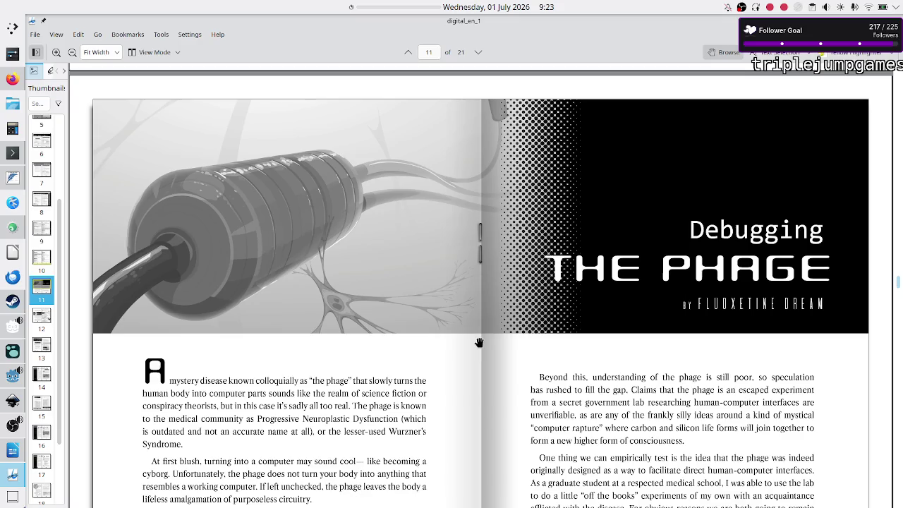
Quit Okular, close the manual's terminal tab with exit, and bring the blank Writer document forward
{"action": "key", "text": "ctrl+q"}
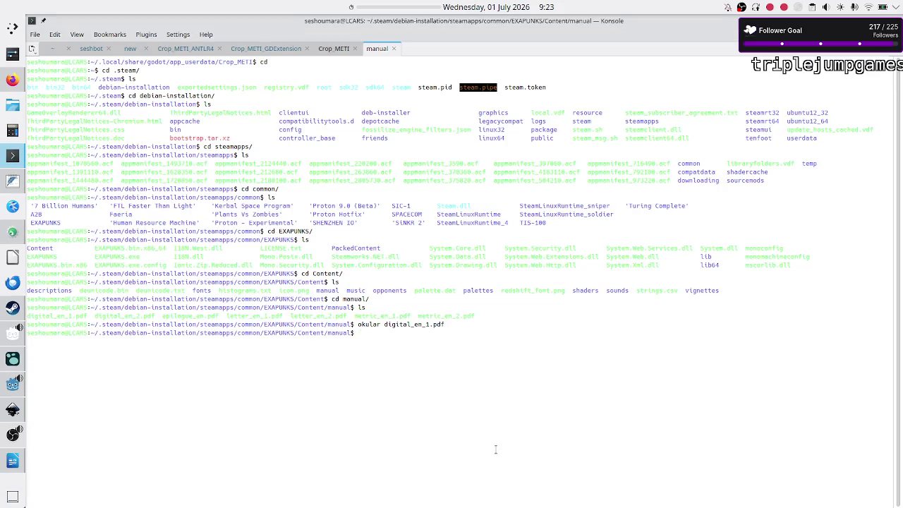
{"action": "type", "text": "exit"}
{"action": "key", "text": "Return"}
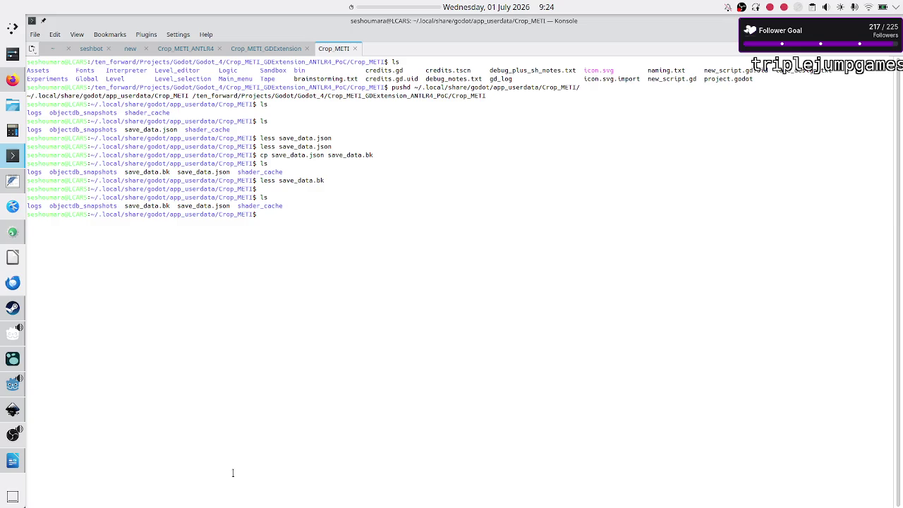
{"action": "left_click", "coordinate": [13, 460]}
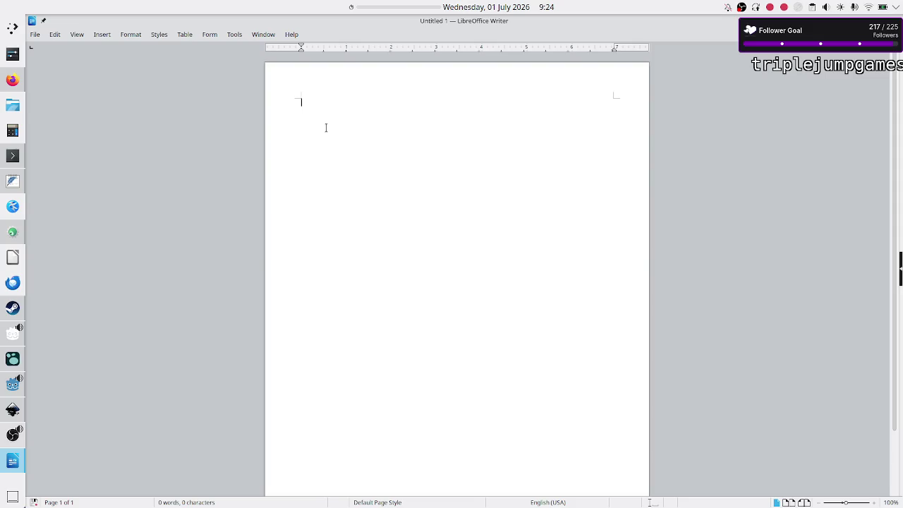
Type the heading 'what do want to put in the beta manual:' and item 1 defining the tape as a finite, non-wrapping list of cells
{"action": "type", "text": "what do "}
{"action": "type", "text": "want to put in the beta manual:"}
{"action": "key", "text": "Return"}
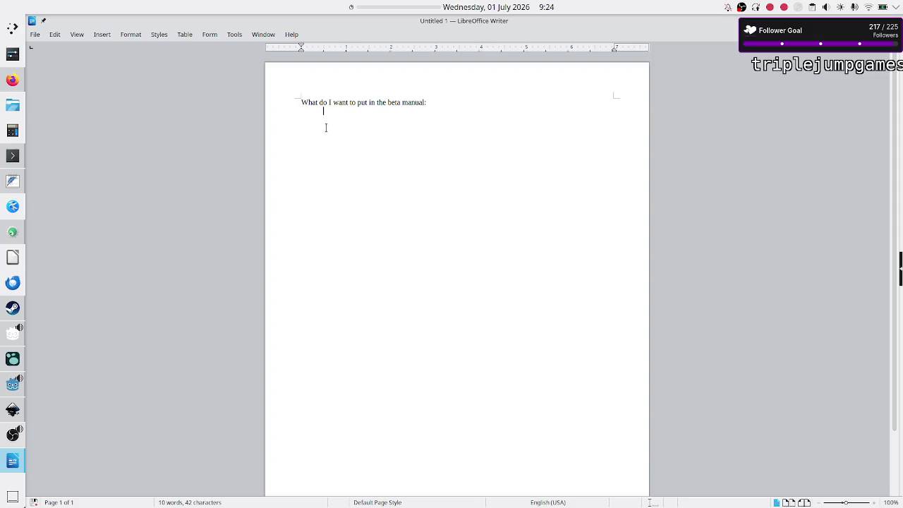
{"action": "type", "text": "1."}
{"action": "type", "text": "tape"}
{"action": "type", "text": ": f"}
{"action": "type", "text": "inite, non-"}
{"action": "type", "text": "wrapping "}
{"action": "type", "text": "(edges don't connect) "}
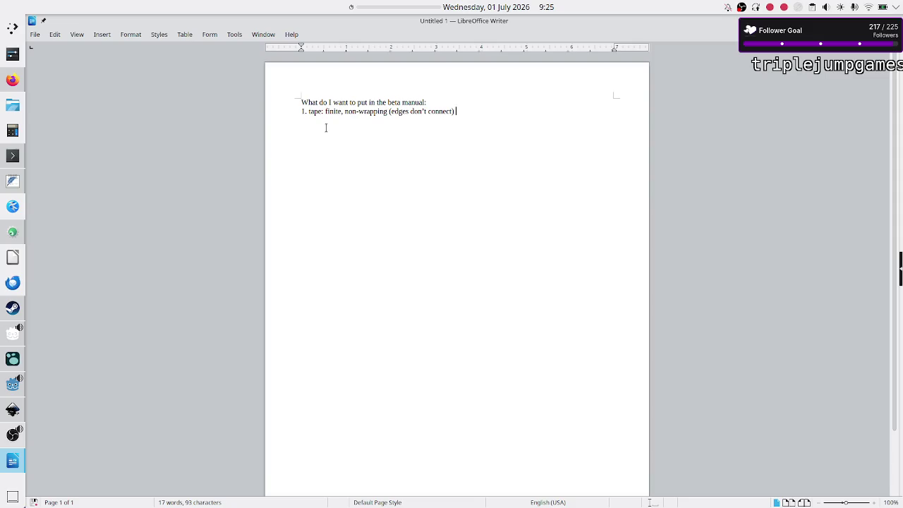
{"action": "type", "text": "list of cells"}
{"action": "type", "text": " (a cell "}
{"action": "type", "text": "has just 1 char)"}
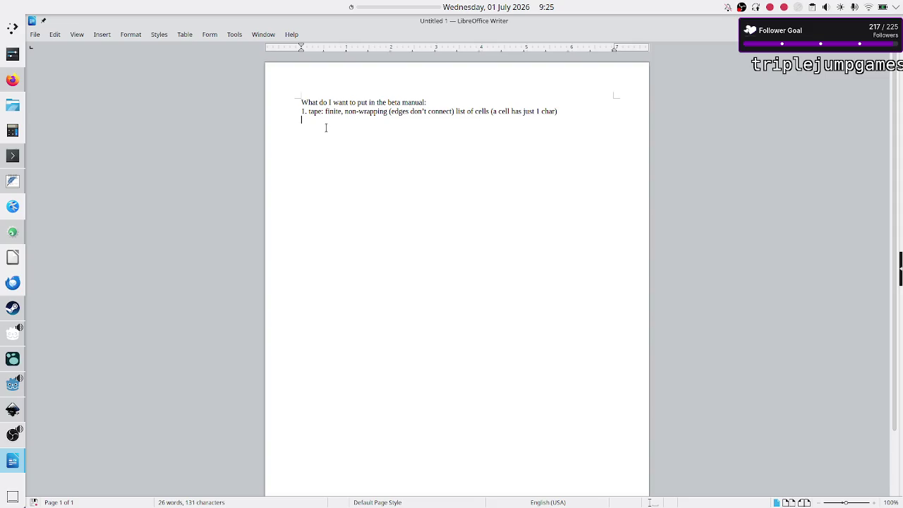
{"action": "key", "text": "Return"}
Try draft wordings for item 2, such as 'current value new value', then erase them, leaving item 2 empty
{"action": "type", "text": "23"}
{"action": "key", "text": "BackSpace"}
{"action": "key", "text": "BackSpace"}
{"action": "key", "text": "BackSpace"}
{"action": "type", "text": "instru"}
{"action": "key", "text": "BackSpace"}
{"action": "key", "text": "BackSpace"}
{"action": "key", "text": "BackSpace"}
{"action": "key", "text": "BackSpace"}
{"action": "key", "text": "BackSpace"}
{"action": "key", "text": "BackSpace"}
{"action": "type", "text": "current value "}
{"action": "type", "text": "ne"}
{"action": "type", "text": "w value"}
{"action": "double_click", "coordinate": [319, 119]}
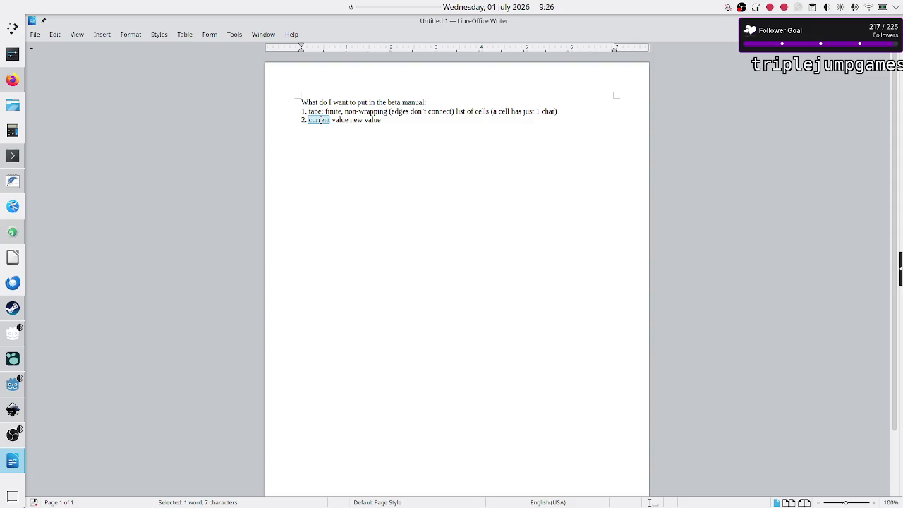
{"action": "left_click", "coordinate": [411, 124]}
{"action": "key", "text": "BackSpace"}
{"action": "key", "text": "BackSpace"}
{"action": "key", "text": "BackSpace"}
{"action": "key", "text": "BackSpace"}
{"action": "key", "text": "BackSpace"}
{"action": "key", "text": "BackSpace"}
{"action": "key", "text": "BackSpace"}
{"action": "key", "text": "BackSpace"}
{"action": "key", "text": "BackSpace"}
{"action": "key", "text": "BackSpace"}
{"action": "key", "text": "BackSpace"}
{"action": "key", "text": "BackSpace"}
{"action": "key", "text": "BackSpace"}
{"action": "key", "text": "BackSpace"}
{"action": "key", "text": "BackSpace"}
{"action": "key", "text": "BackSpace"}
{"action": "key", "text": "BackSpace"}
{"action": "key", "text": "BackSpace"}
{"action": "key", "text": "BackSpace"}
{"action": "key", "text": "BackSpace"}
{"action": "key", "text": "BackSpace"}
{"action": "key", "text": "BackSpace"}
{"action": "key", "text": "BackSpace"}
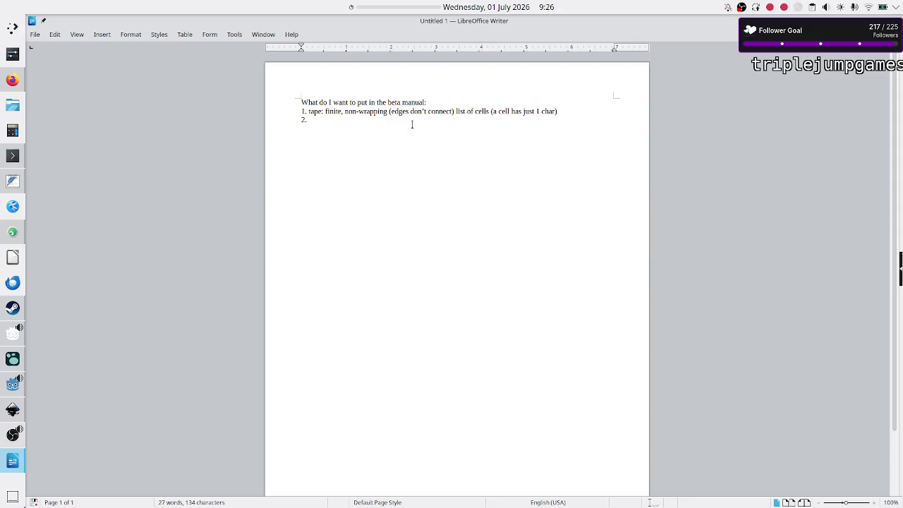
{"action": "type", "text": "cu"}
{"action": "key", "text": "BackSpace"}
{"action": "key", "text": "BackSpace"}
Fill item 2 with 'language: specify why multiple rules are needed'
{"action": "type", "text": "language:"}
{"action": "type", "text": "specify why multiple rules are needed"}
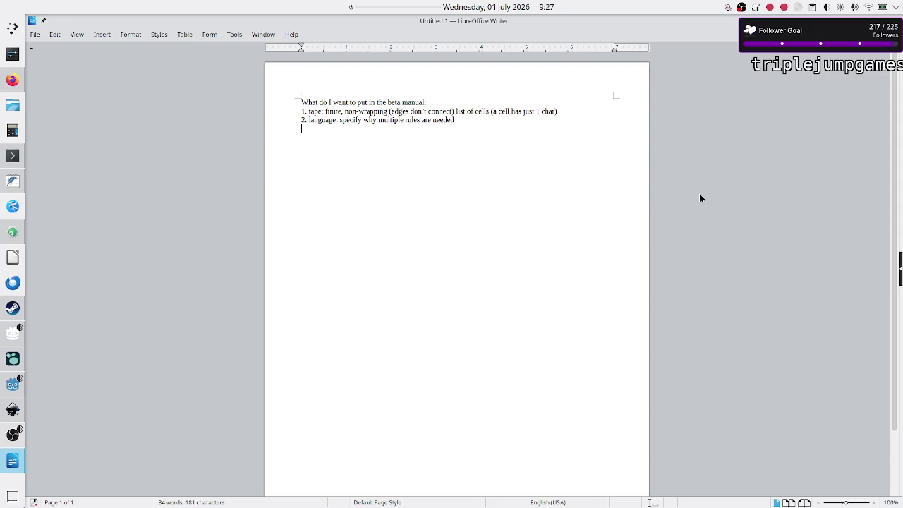
{"action": "type", "text": "a"}
{"action": "key", "text": "BackSpace"}
{"action": "key", "text": "BackSpace"}
Add point a: the script isn't a usual general script, since code-editor instructions are mutually exclusive
{"action": "type", "text": "a."}
{"action": "type", "text": " the script is not an usual "}
{"action": "type", "text": "general script: all instructions are mutually exclusive"}
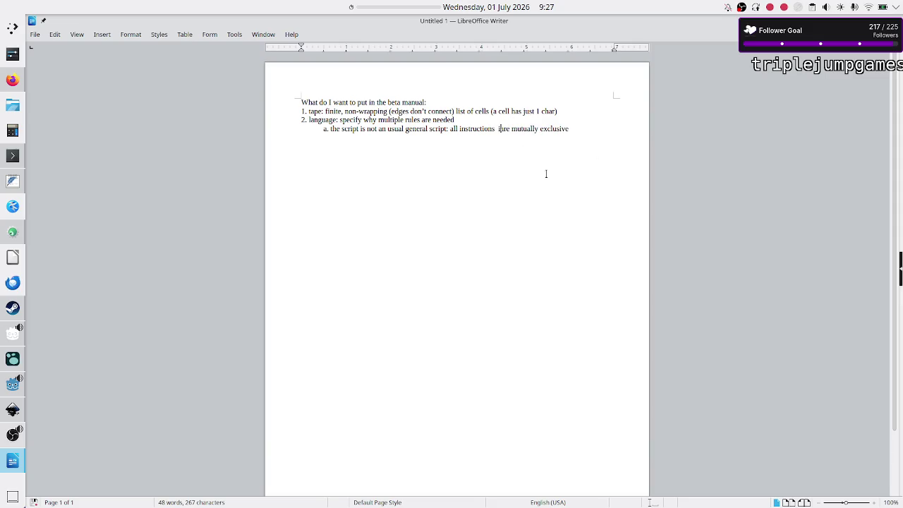
{"action": "type", "text": "in a co"}
{"action": "type", "text": "de  editor"}
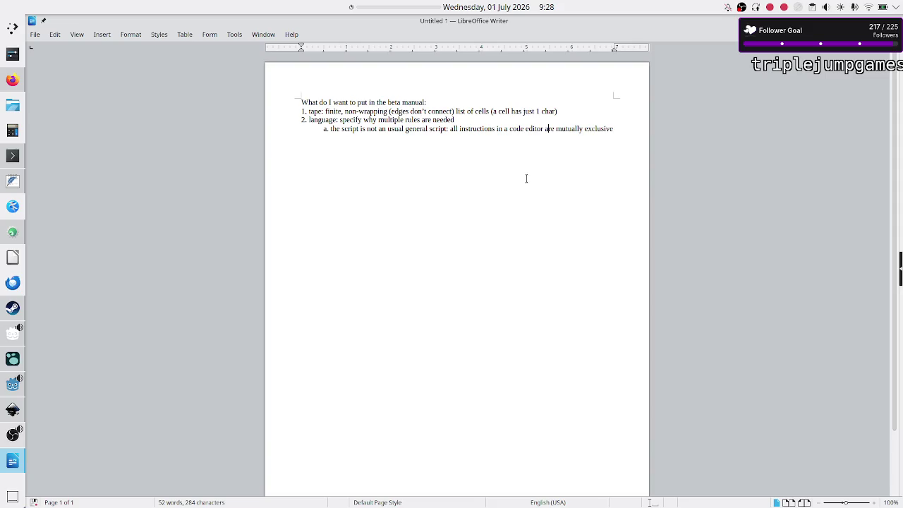
{"action": "double_click", "coordinate": [344, 127]}
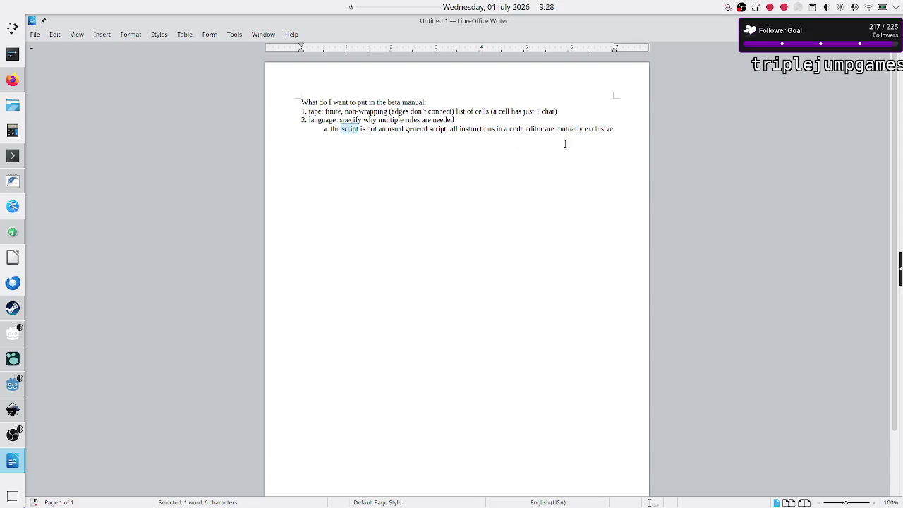
{"action": "left_click", "coordinate": [622, 125]}
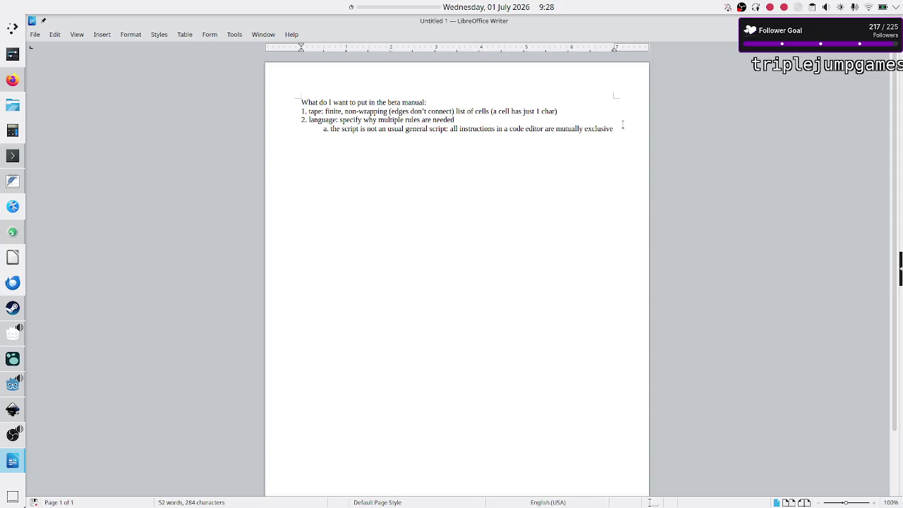
{"action": "key", "text": "Return"}
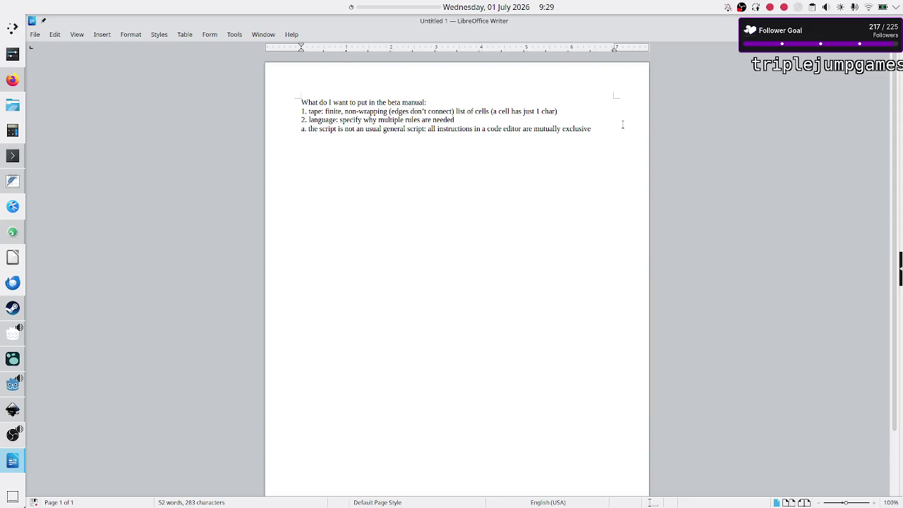
Move 'a cell has just 1 char' onto its own line as sub-point 'a.' under tape, without parentheses
{"action": "key", "text": "Up"}
{"action": "key", "text": "Up"}
{"action": "key", "text": "ctrl+Right"}
{"action": "key", "text": "ctrl+Right"}
{"action": "key", "text": "Right"}
{"action": "key", "text": "Right"}
{"action": "key", "text": "Right"}
{"action": "key", "text": "Delete"}
{"action": "key", "text": "Return"}
{"action": "type", "text": "a. ("}
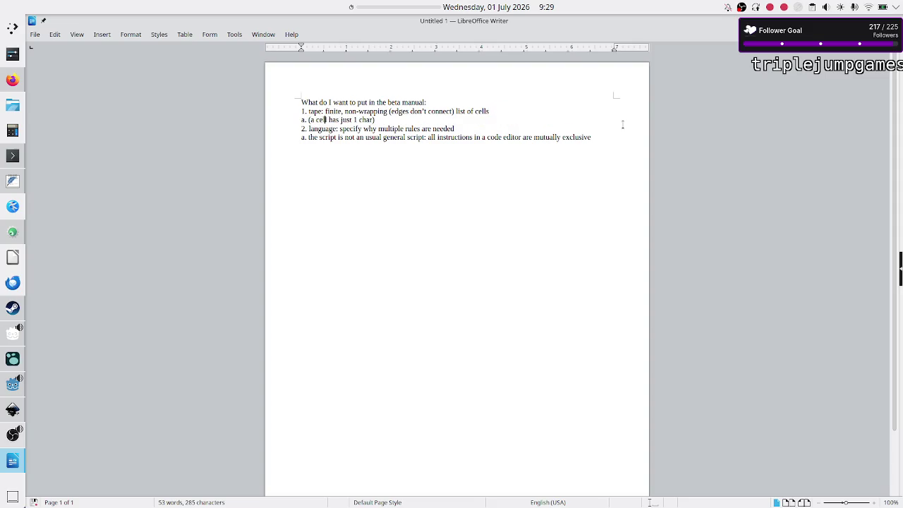
{"action": "key", "text": "Right"}
{"action": "key", "text": "Right"}
{"action": "key", "text": "Right"}
{"action": "key", "text": "Right"}
{"action": "key", "text": "Delete"}
{"action": "key", "text": "Left"}
{"action": "key", "text": "BackSpace"}
{"action": "key", "text": "End"}
Add sub-point 'b. deloric: can I connect to history of computers that used tape or cards?'
{"action": "key", "text": "Return"}
{"action": "type", "text": "b. D"}
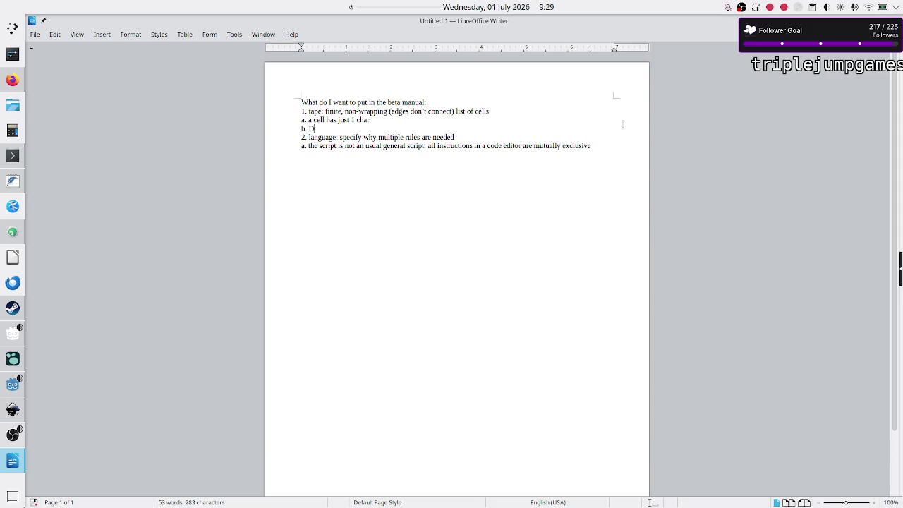
{"action": "key", "text": "BackSpace"}
{"action": "type", "text": "deloric:"}
{"action": "type", "text": "can I connect to hi"}
{"action": "key", "text": "BackSpace"}
{"action": "key", "text": "BackSpace"}
{"action": "type", "text": "history"}
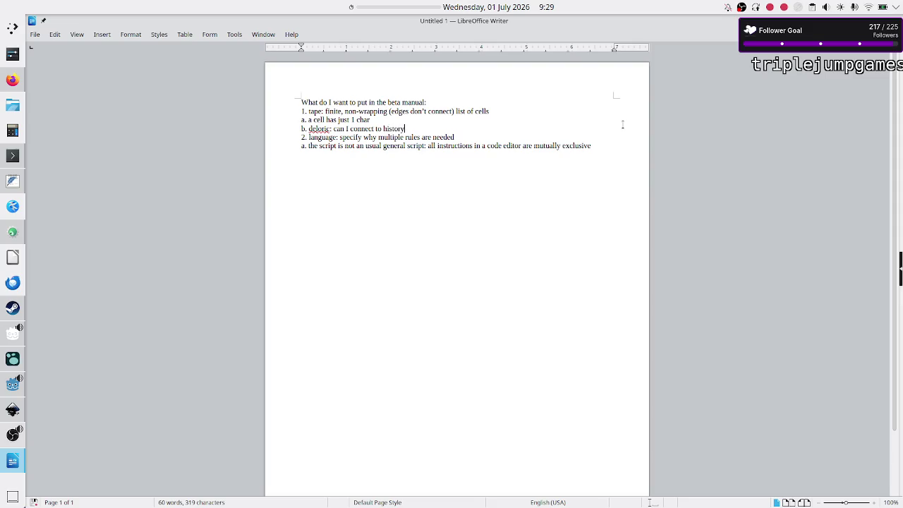
{"action": "type", "text": " of computers that used tape or cards?"}
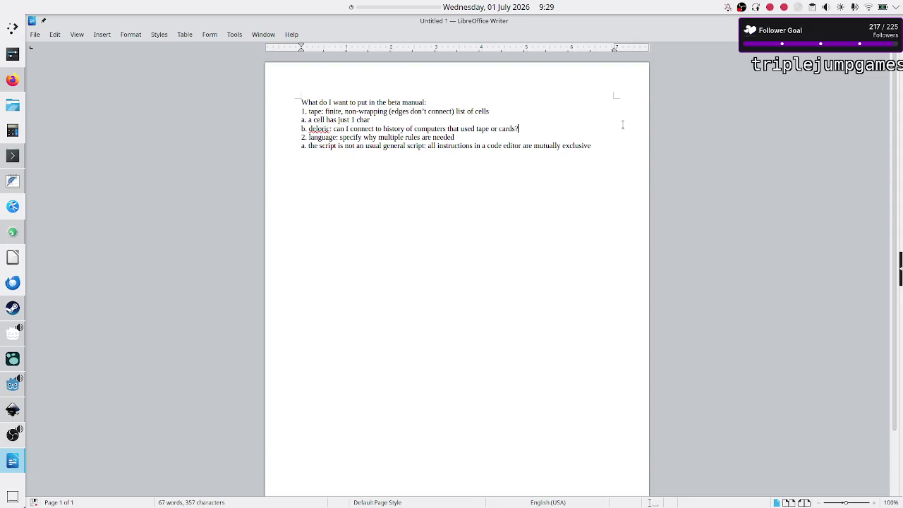
Add indented sub-item '1. backstory of the game is aliens sent this lang/machine to test our intelligence'
{"action": "key", "text": "Return"}
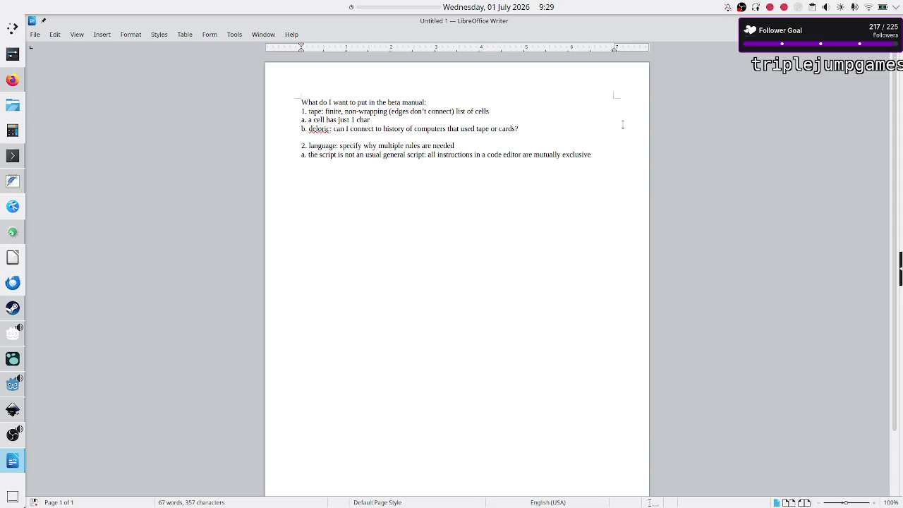
{"action": "key", "text": "Tab"}
{"action": "type", "text": "1. "}
{"action": "type", "text": "ba"}
{"action": "key", "text": "BackSpace"}
{"action": "key", "text": "BackSpace"}
{"action": "type", "text": "backstory of the game is aliens sent th"}
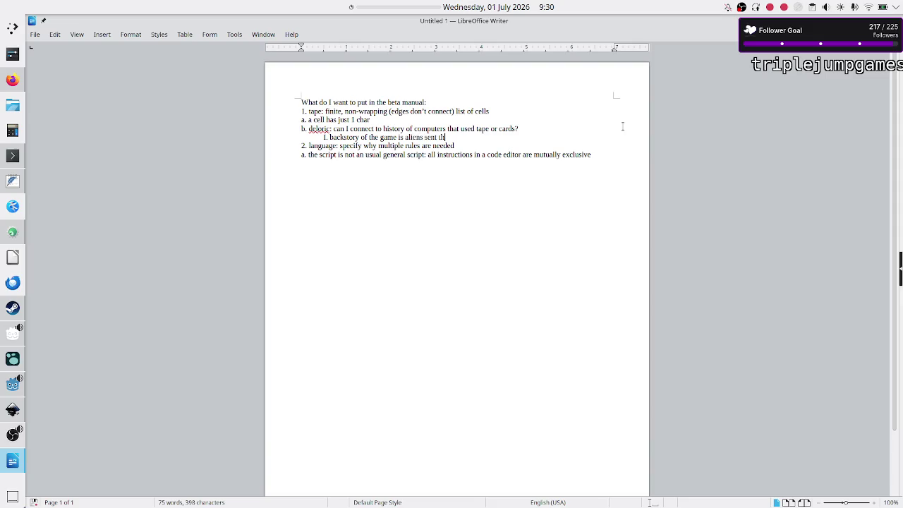
{"action": "type", "text": "is lang"}
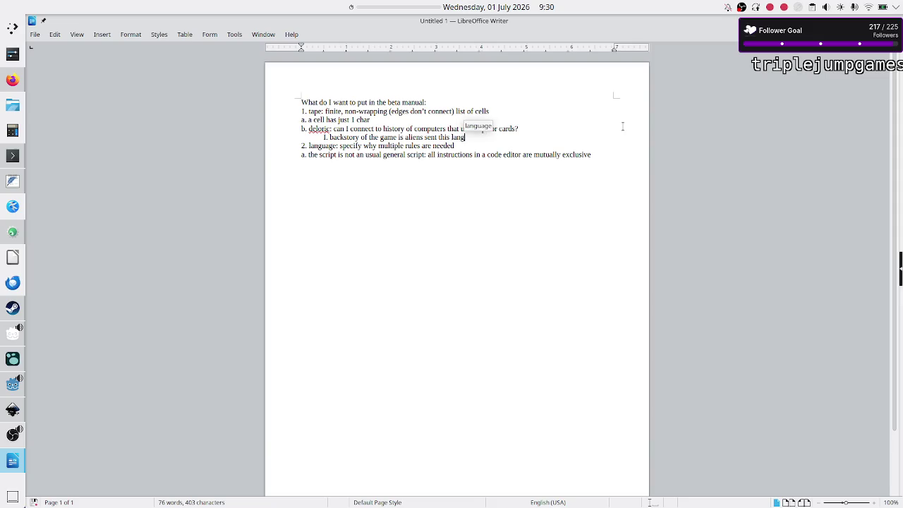
{"action": "type", "text": "/"}
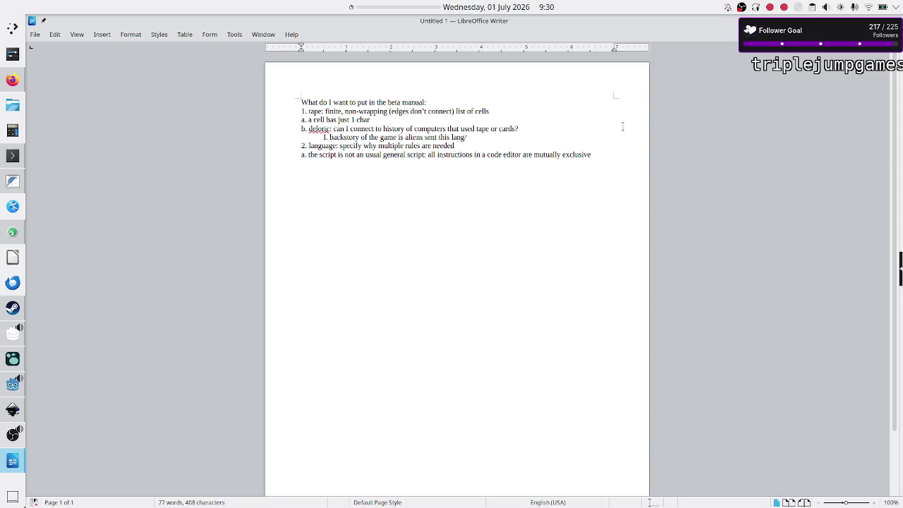
{"action": "type", "text": "machine to te"}
{"action": "key", "text": "BackSpace"}
{"action": "key", "text": "BackSpace"}
{"action": "type", "text": "test our"}
{"action": "type", "text": "METI"}
{"action": "key", "text": "BackSpace"}
{"action": "key", "text": "BackSpace"}
{"action": "key", "text": "BackSpace"}
{"action": "key", "text": "BackSpace"}
{"action": "key", "text": "BackSpace"}
{"action": "type", "text": "r intelligence"}
Put 'specify why multiple rules are needed' on its own line as 'a.' and relabel the script line 'b.'
{"action": "key", "text": "BackSpace"}
{"action": "key", "text": "Return"}
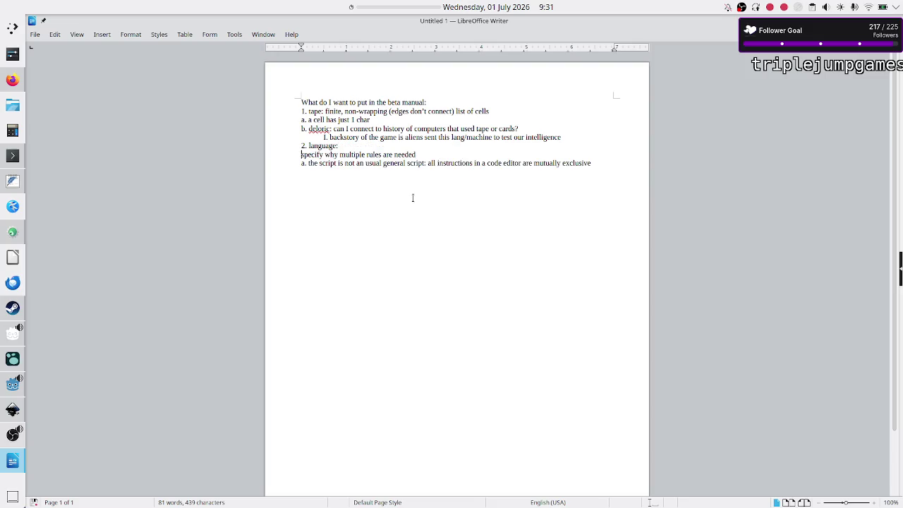
{"action": "type", "text": "a."}
{"action": "key", "text": "Down"}
{"action": "key", "text": "Right"}
{"action": "key", "text": "Delete"}
{"action": "type", "text": "b"}
{"action": "key", "text": "BackSpace"}
{"action": "key", "text": "BackSpace"}
{"action": "type", "text": "b."}
{"action": "key", "text": "BackSpace"}
{"action": "key", "text": "BackSpace"}
{"action": "key", "text": "Delete"}
{"action": "key", "text": "BackSpace"}
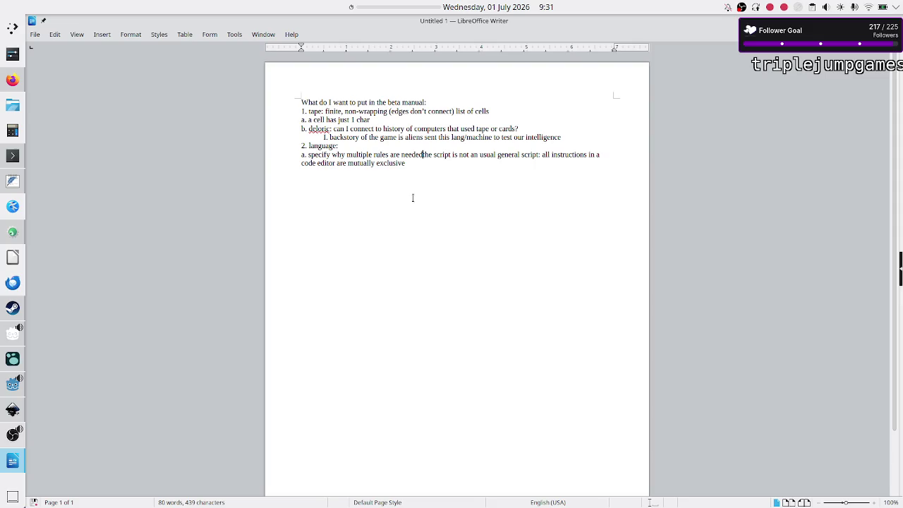
{"action": "key", "text": "Return"}
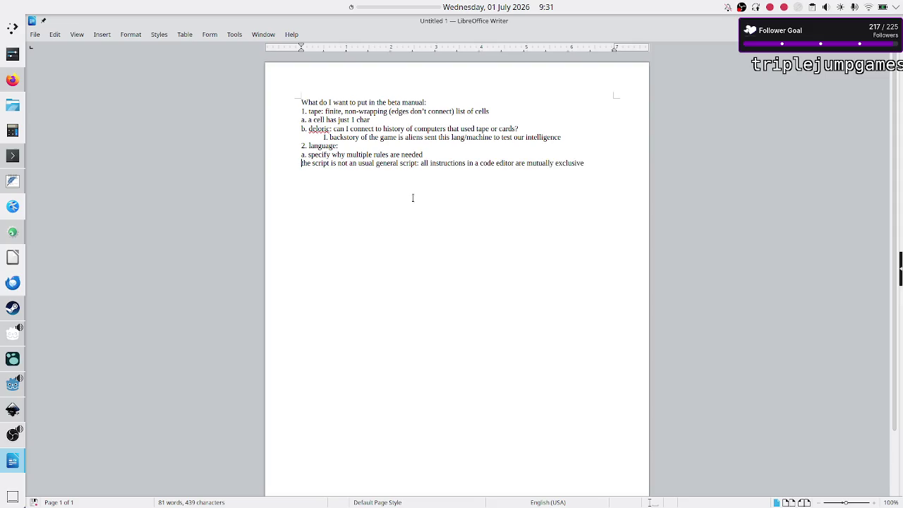
{"action": "type", "text": "b."}
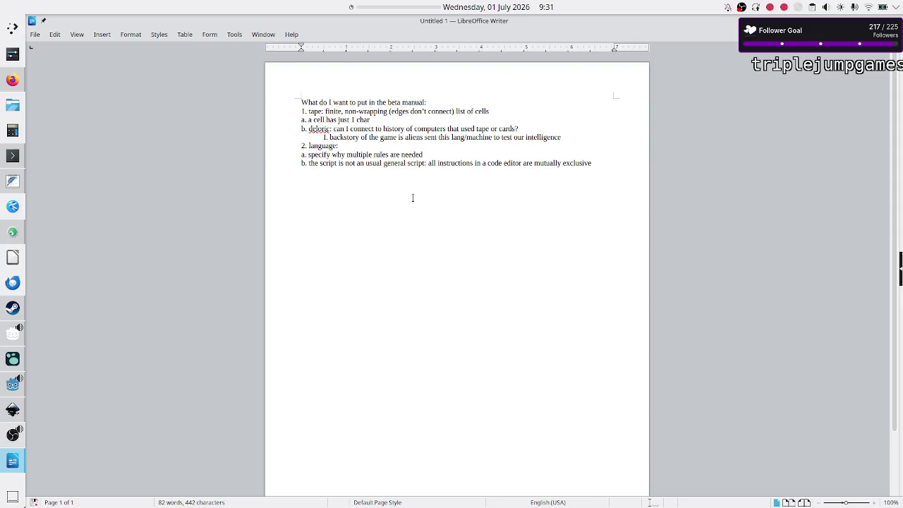
Look through the Insert menu, close it without inserting anything, and return to the script line
{"action": "key", "text": "ctrl+Right"}
{"action": "key", "text": "ctrl+Right"}
{"action": "key", "text": "ctrl+Right"}
{"action": "key", "text": "ctrl+Right"}
{"action": "key", "text": "ctrl+Right"}
{"action": "left_click", "coordinate": [108, 35]}
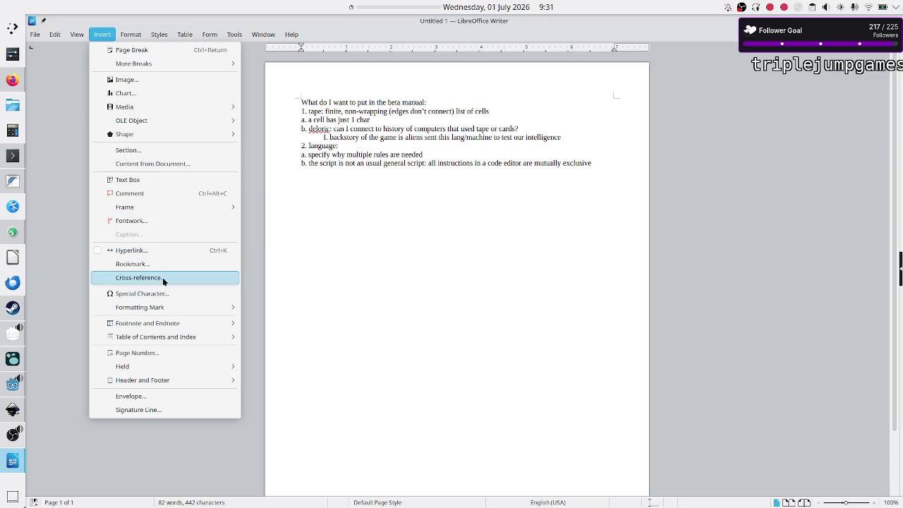
{"action": "left_click", "coordinate": [421, 159]}
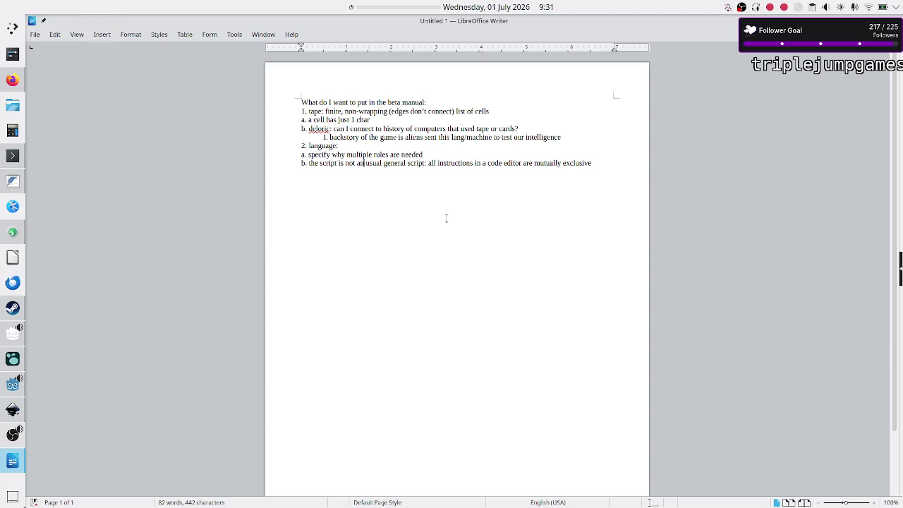
{"action": "left_click", "coordinate": [429, 163]}
Add point 'c. termination rule (that's the only rule that doesn't have any code associated w/ it)'
{"action": "key", "text": "Return"}
{"action": "type", "text": "c. "}
{"action": "type", "text": "termination state"}
{"action": "type", "text": " (stat"}
{"action": "type", "text": "e"}
{"action": "key", "text": "BackSpace"}
{"action": "key", "text": "BackSpace"}
{"action": "key", "text": "BackSpace"}
{"action": "key", "text": "BackSpace"}
{"action": "key", "text": "BackSpace"}
{"action": "key", "text": "BackSpace"}
{"action": "key", "text": "BackSpace"}
{"action": "key", "text": "BackSpace"}
{"action": "key", "text": "BackSpace"}
{"action": "key", "text": "BackSpace"}
{"action": "type", "text": "rule (that's the only rule that doesn't have any code associated w/ it)"}
{"action": "key", "text": "Return"}
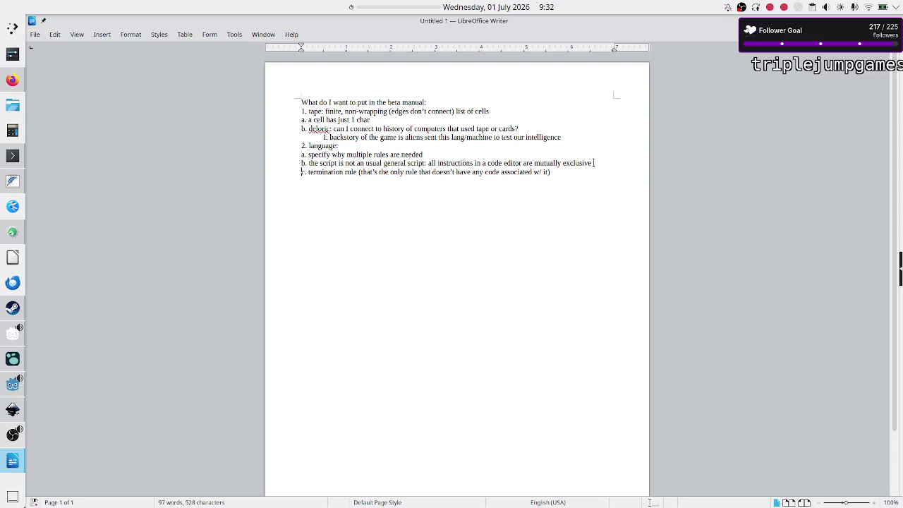
Start an indented note 'I. that means' under the mutually-exclusive point b
{"action": "key", "text": "Return"}
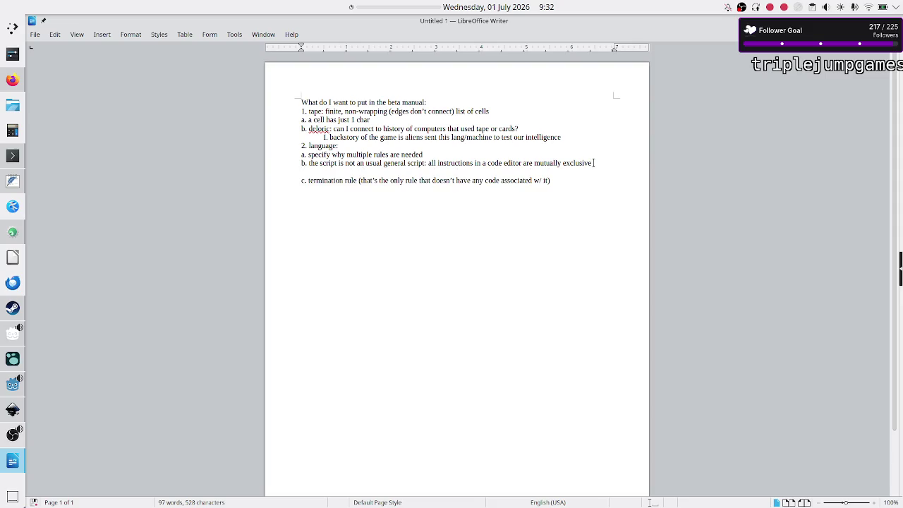
{"action": "type", "text": "c."}
{"action": "key", "text": "BackSpace"}
{"action": "key", "text": "BackSpace"}
{"action": "type", "text": "I. "}
{"action": "type", "text": "that means"}
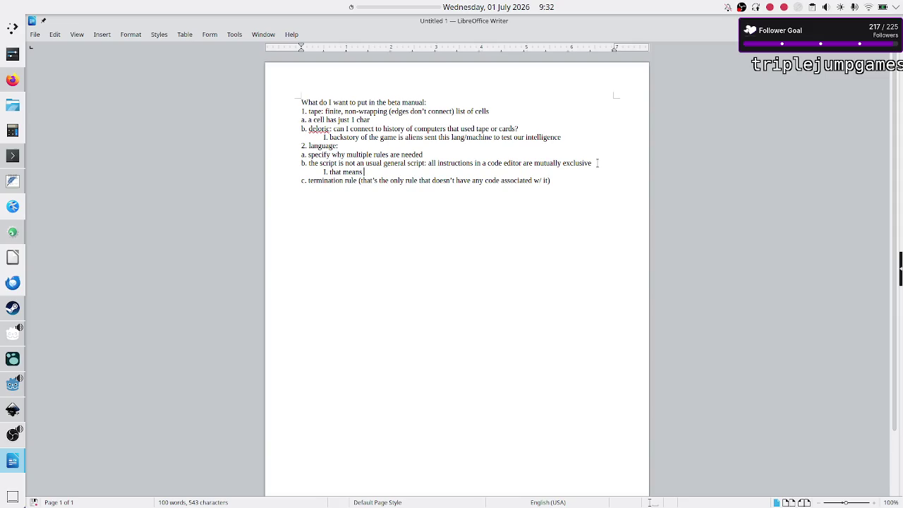
Finish note I with 'if no instruction handles the value on the current tape, that's an error'
{"action": "type", "text": "if no instruction handles the value on the current tape., that's an error"}
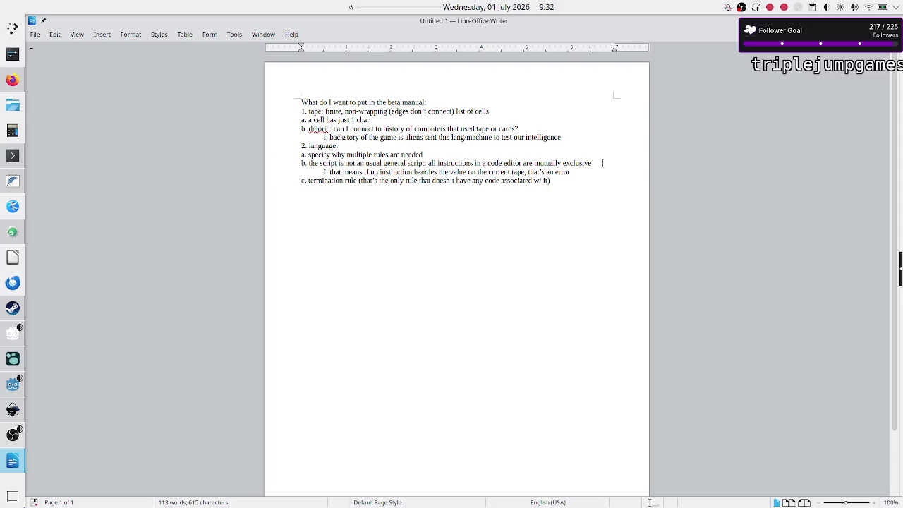
{"action": "key", "text": "Up"}
{"action": "key", "text": "Right"}
{"action": "key", "text": "Right"}
{"action": "key", "text": "Right"}
{"action": "key", "text": "Right"}
{"action": "key", "text": "Right"}
{"action": "key", "text": "Right"}
{"action": "key", "text": "Right"}
{"action": "key", "text": "Down"}
Add note 'II. Each instruction is matched at most once' below it
{"action": "key", "text": "Return"}
{"action": "type", "text": "II. mat"}
{"action": "key", "text": "BackSpace"}
{"action": "key", "text": "BackSpace"}
{"action": "key", "text": "BackSpace"}
{"action": "type", "text": "Each instruction is matched at most once"}
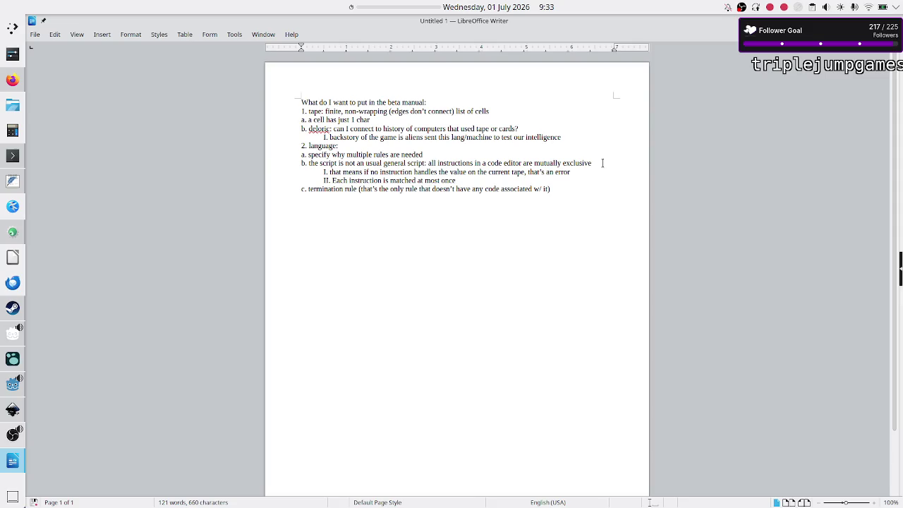
Insert a blank line before the language item to space the sections apart
{"action": "key", "text": "shift+Left"}
{"action": "key", "text": "shift+Left"}
{"action": "key", "text": "shift+Left"}
{"action": "key", "text": "shift+Left"}
{"action": "key", "text": "shift+Left"}
{"action": "key", "text": "shift+Left"}
{"action": "key", "text": "shift+Left"}
{"action": "key", "text": "shift+Left"}
{"action": "key", "text": "shift+Left"}
{"action": "key", "text": "shift+Left"}
{"action": "key", "text": "shift+Left"}
{"action": "key", "text": "shift+Left"}
{"action": "key", "text": "shift+Left"}
{"action": "key", "text": "shift+Left"}
{"action": "key", "text": "ctrl+End"}
{"action": "key", "text": "Up"}
{"action": "key", "text": "Up"}
{"action": "key", "text": "Up"}
{"action": "key", "text": "Up"}
{"action": "key", "text": "Up"}
{"action": "key", "text": "Down"}
{"action": "key", "text": "Return"}
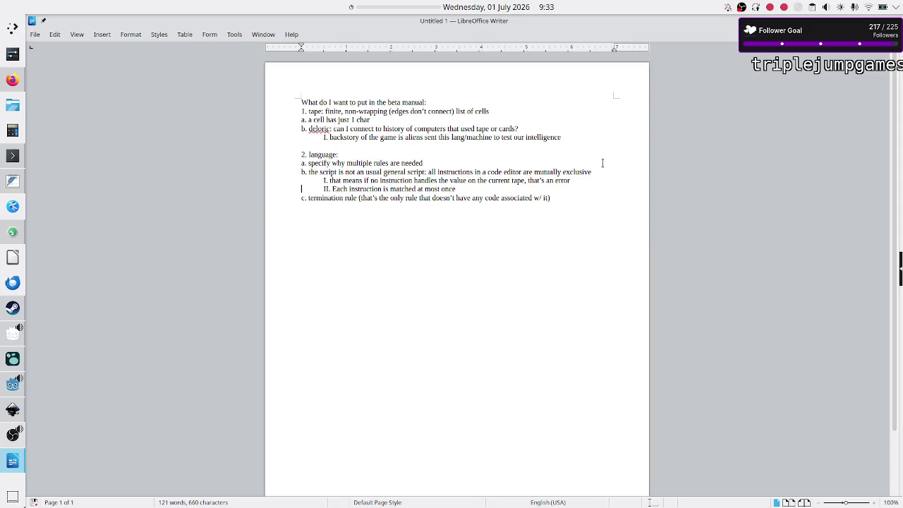
Add an empty item '3.' at the end and '0. mention slightly the backstory' under the title
{"action": "key", "text": "Return"}
{"action": "type", "text": "3."}
{"action": "key", "text": "Up"}
{"action": "key", "text": "Up"}
{"action": "key", "text": "Up"}
{"action": "key", "text": "Up"}
{"action": "key", "text": "Return"}
{"action": "key", "text": "Return"}
{"action": "key", "text": "Up"}
{"action": "type", "text": "0. "}
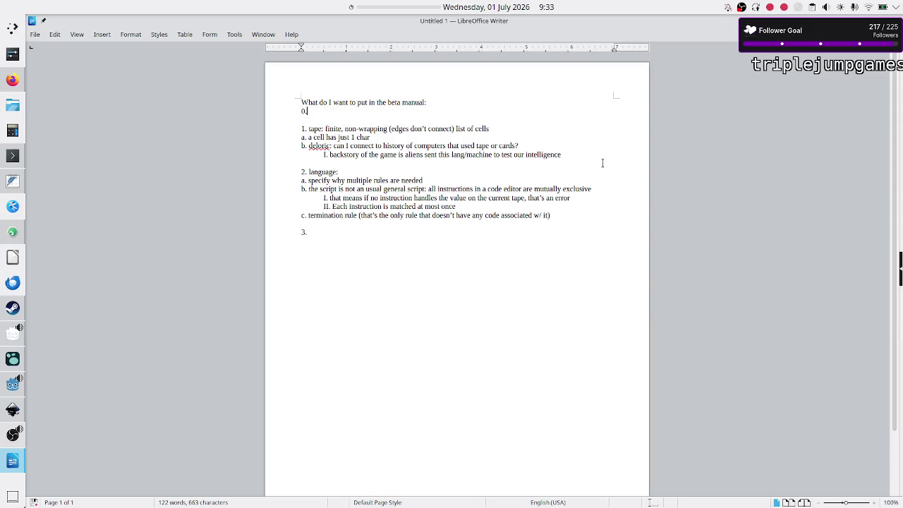
{"action": "type", "text": "mention slightly the backstory"}
Replace the aliens sentence under deloric with 'see 0.' and add it under item 0 as 'a.'
{"action": "left_click", "coordinate": [562, 153]}
{"action": "key", "text": "shift+Left"}
{"action": "key", "text": "shift+Left"}
{"action": "key", "text": "shift+Left"}
{"action": "key", "text": "shift+Left"}
{"action": "key", "text": "shift+Left"}
{"action": "key", "text": "shift+Left"}
{"action": "key", "text": "shift+Left"}
{"action": "key", "text": "shift+Left"}
{"action": "key", "text": "shift+Left"}
{"action": "key", "text": "shift+Left"}
{"action": "key", "text": "shift+Left"}
{"action": "key", "text": "shift+Left"}
{"action": "key", "text": "shift+Left"}
{"action": "key", "text": "shift+Left"}
{"action": "key", "text": "shift+Left"}
{"action": "key", "text": "shift+Left"}
{"action": "key", "text": "shift+Left"}
{"action": "key", "text": "shift+Left"}
{"action": "key", "text": "shift+Left"}
{"action": "key", "text": "shift+Right"}
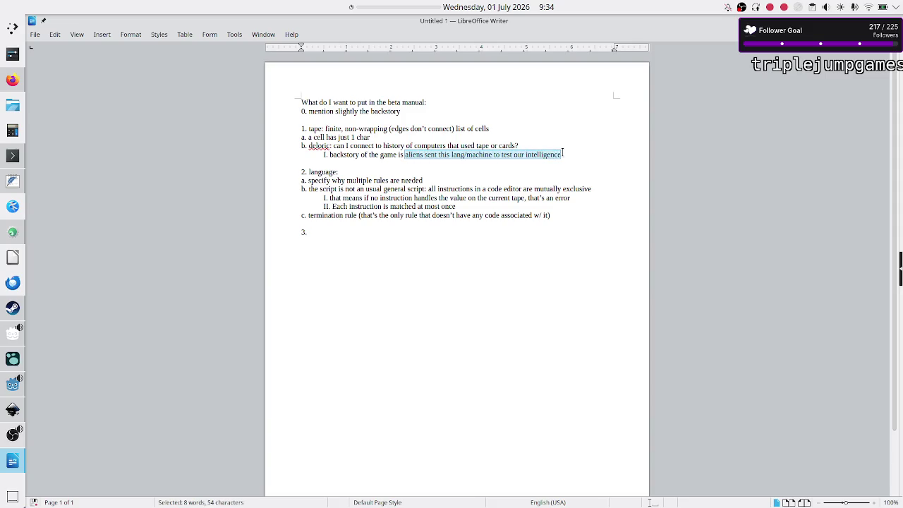
{"action": "key", "text": "BackSpace"}
{"action": "key", "text": "BackSpace"}
{"action": "key", "text": "BackSpace"}
{"action": "key", "text": "BackSpace"}
{"action": "key", "text": "BackSpace"}
{"action": "key", "text": "BackSpace"}
{"action": "key", "text": "BackSpace"}
{"action": "key", "text": "BackSpace"}
{"action": "key", "text": "BackSpace"}
{"action": "key", "text": "BackSpace"}
{"action": "key", "text": "BackSpace"}
{"action": "key", "text": "BackSpace"}
{"action": "type", "text": "see 0."}
{"action": "key", "text": "Up"}
{"action": "key", "text": "Up"}
{"action": "key", "text": "Up"}
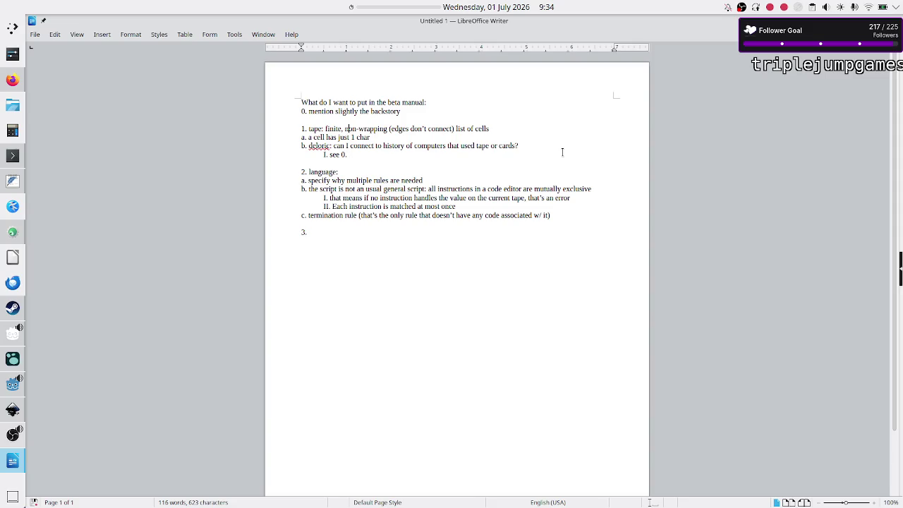
{"action": "key", "text": "Return"}
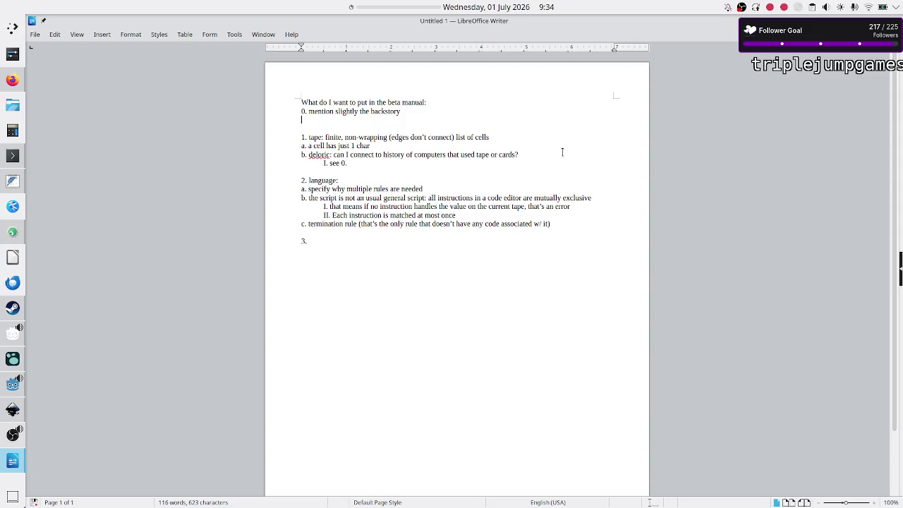
{"action": "type", "text": "a. aliens sent this lang/machine to test our intelligence"}
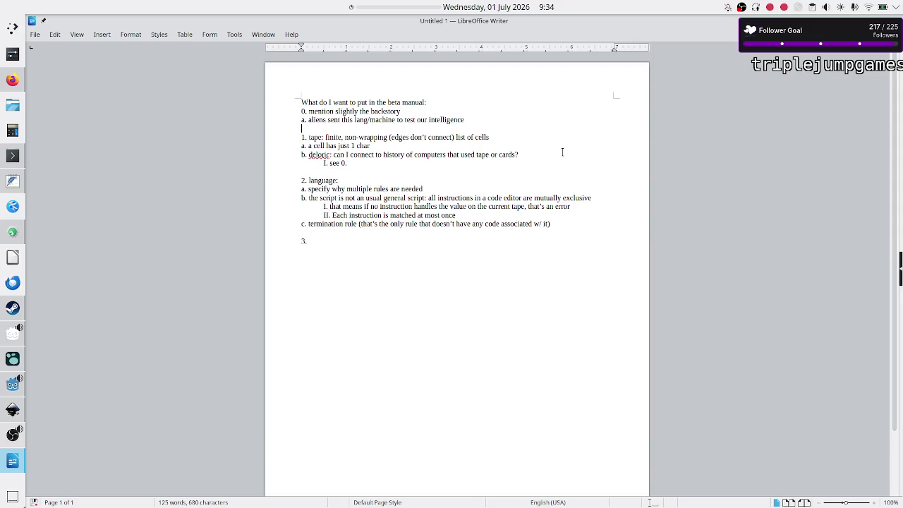
Begin item 3's title with 'val'
{"action": "key", "text": "ctrl+End"}
{"action": "key", "text": "Up"}
{"action": "key", "text": "Down"}
{"action": "key", "text": "Down"}
{"action": "key", "text": "ctrl+End"}
{"action": "type", "text": "val"}
{"action": "left_click", "coordinate": [560, 151]}
Complete '3. validation tests' with 'a. not hardcode the solution to a specific I/EO set' and 'I. show an example/screenshot:'
{"action": "key", "text": "BackSpace"}
{"action": "key", "text": "Down"}
{"action": "key", "text": "Down"}
{"action": "type", "text": "idation tests"}
{"action": "type", "text": "a. "}
{"action": "type", "text": "o"}
{"action": "key", "text": "BackSpace"}
{"action": "type", "text": "not hardcode a"}
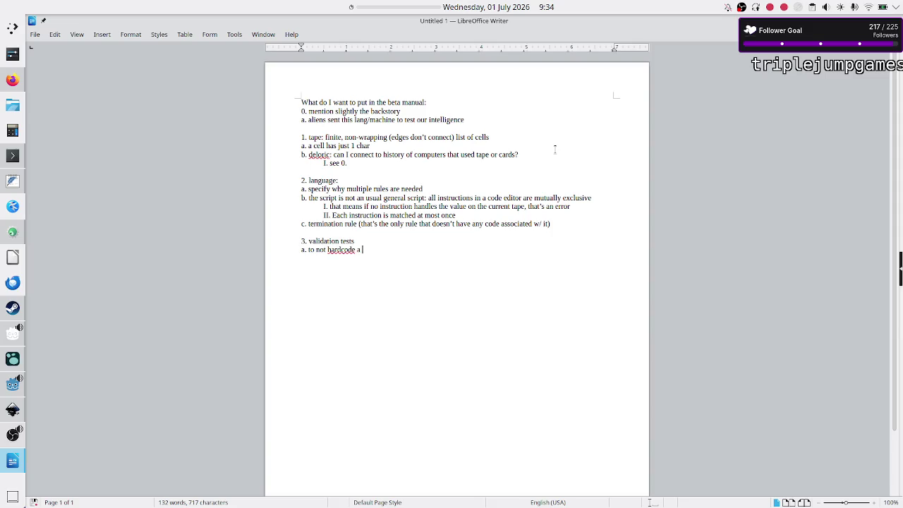
{"action": "key", "text": "BackSpace"}
{"action": "type", "text": "the solution to a specif "}
{"action": "type", "text": "c I/EO set"}
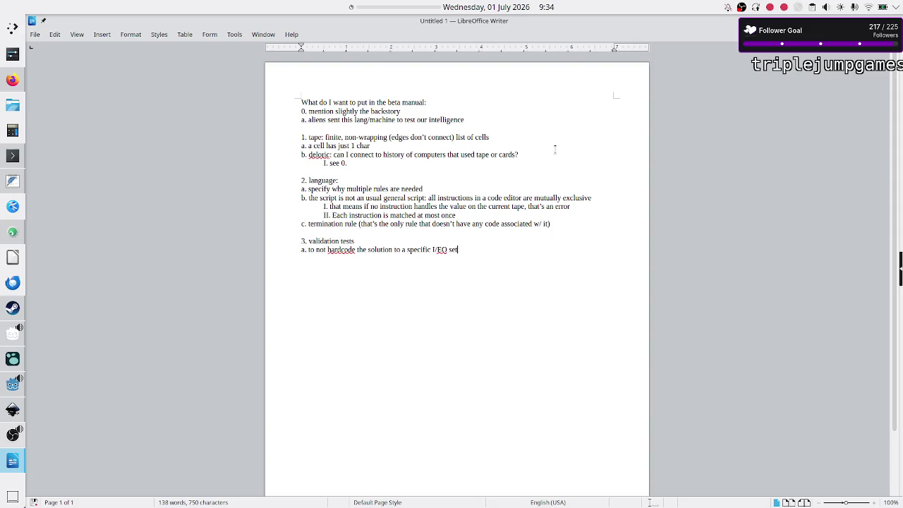
{"action": "key", "text": "Return"}
{"action": "type", "text": "I. show an example/screenshot:"}
Insert a new 'what are they' line directly under 'validation tests'
{"action": "key", "text": "Up"}
{"action": "key", "text": "Up"}
{"action": "key", "text": "Return"}
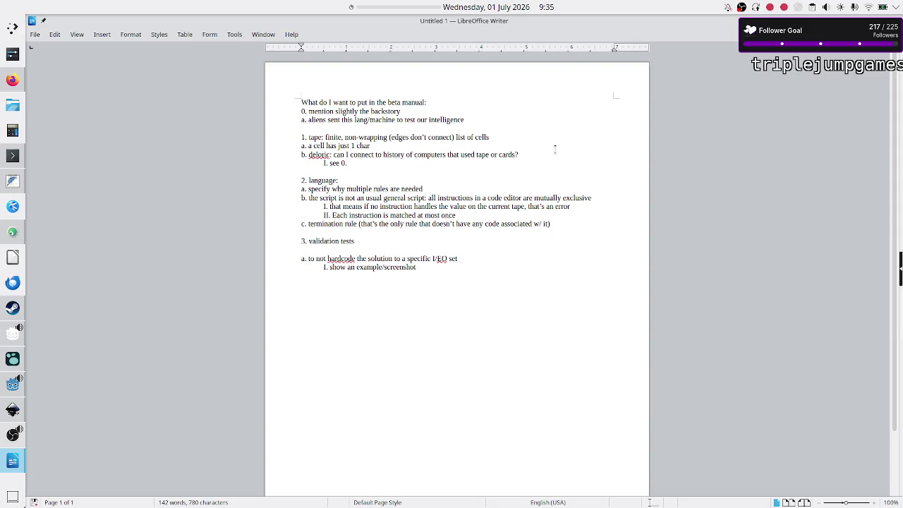
{"action": "type", "text": "b. what are they"}
{"action": "key", "text": "BackSpace"}
Label the 'what are they' line 'a.' and start relabelling the hardcode line as 'b.'
{"action": "type", "text": "a"}
{"action": "key", "text": "Down"}
{"action": "key", "text": "BackSpace"}
{"action": "type", "text": "b"}
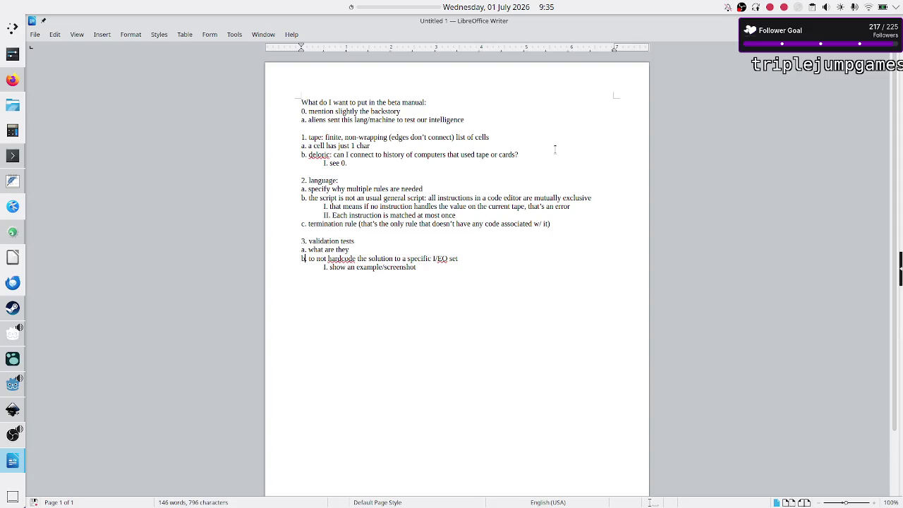
{"action": "key", "text": "Right"}
{"action": "type", "text": "."}
Make the hardcode line read 'b. what are they for: to …' and end line a with a colon
{"action": "key", "text": "Down"}
{"action": "key", "text": "Down"}
{"action": "key", "text": "Down"}
{"action": "key", "text": "Home"}
{"action": "key", "text": "Delete"}
{"action": "key", "text": "Delete"}
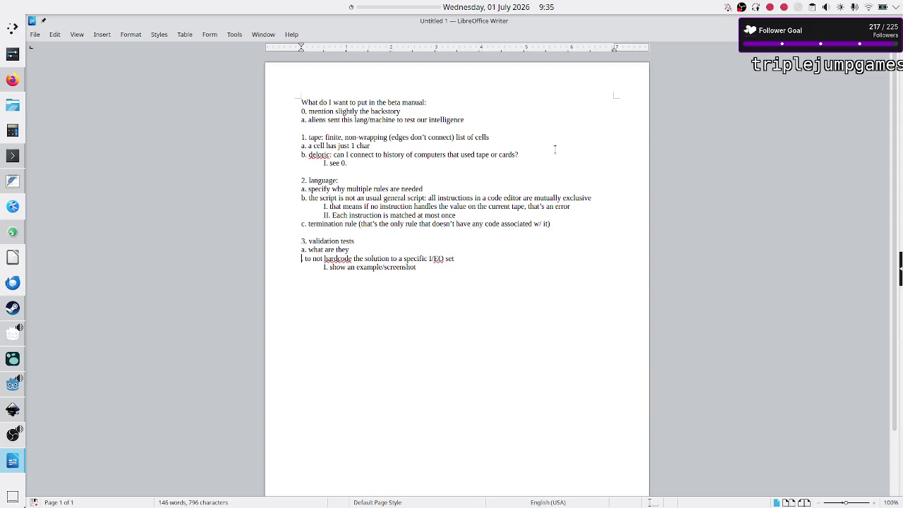
{"action": "type", "text": "b."}
{"action": "key", "text": "Delete"}
{"action": "type", "text": "what are they for: "}
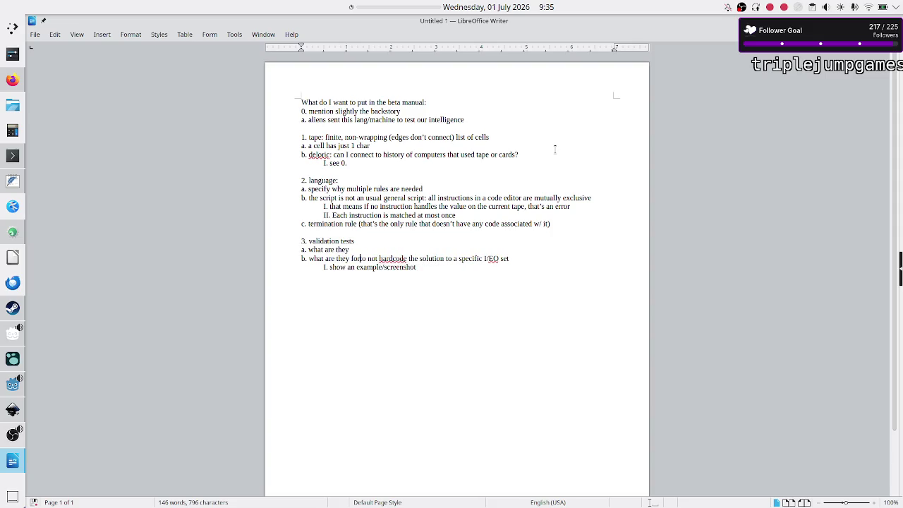
{"action": "type", "text": "to"}
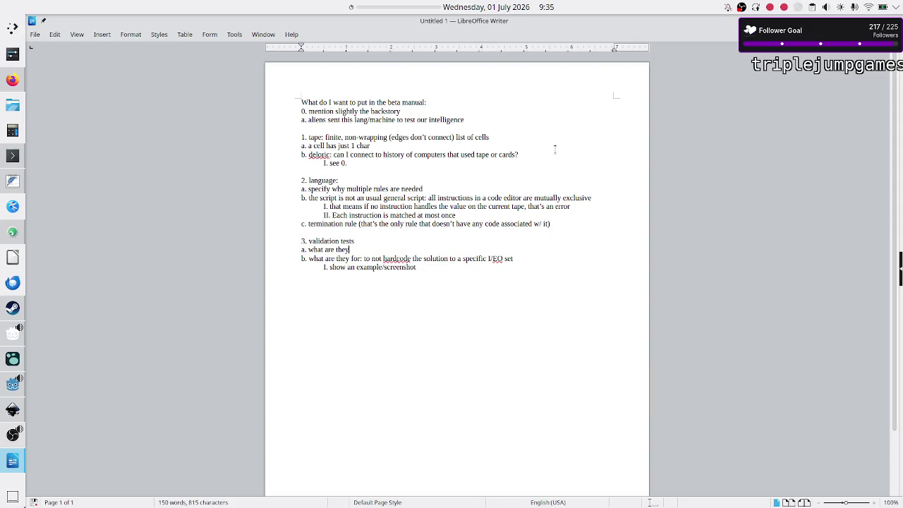
{"action": "key", "text": "Up"}
{"action": "type", "text": ":"}
Tidy the 'what are they for' line and add item '4. summary / tips and tricks /' at the end
{"action": "type", "text": "m"}
{"action": "key", "text": "BackSpace"}
{"action": "type", "text": "different"}
{"action": "key", "text": "BackSpace"}
{"action": "key", "text": "BackSpace"}
{"action": "key", "text": "BackSpace"}
{"action": "key", "text": "BackSpace"}
{"action": "key", "text": "BackSpace"}
{"action": "key", "text": "BackSpace"}
{"action": "key", "text": "BackSpace"}
{"action": "key", "text": "BackSpace"}
{"action": "key", "text": "BackSpace"}
{"action": "key", "text": "BackSpace"}
{"action": "key", "text": "BackSpace"}
{"action": "key", "text": "BackSpace"}
{"action": "key", "text": "Down"}
{"action": "key", "text": "End"}
{"action": "type", "text": "4"}
{"action": "type", "text": "summary"}
{"action": "type", "text": " ("}
{"action": "type", "text": "ips and tricks"}
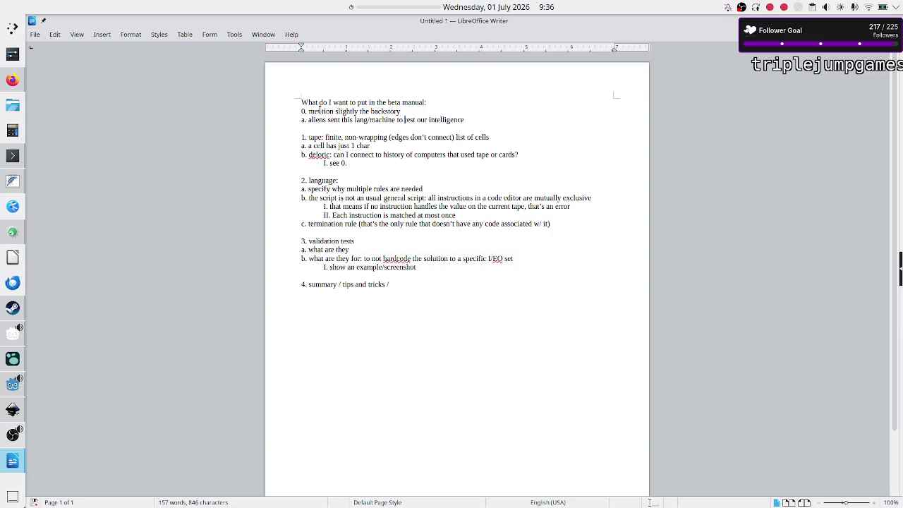
Select the aliens backstory line under item 0, then switch to the web browser
{"action": "left_click_drag", "start_coordinate": [317, 111], "coordinate": [355, 120]}
{"action": "left_click", "coordinate": [355, 119]}
{"action": "left_click", "coordinate": [412, 303]}
{"action": "key", "text": "shift+Down"}
{"action": "key", "text": "shift+Left"}
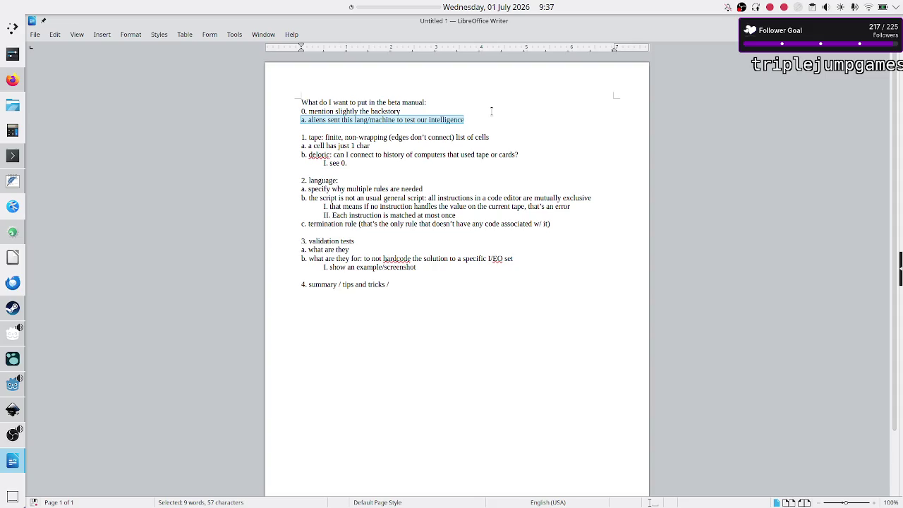
{"action": "left_click", "coordinate": [12, 80]}
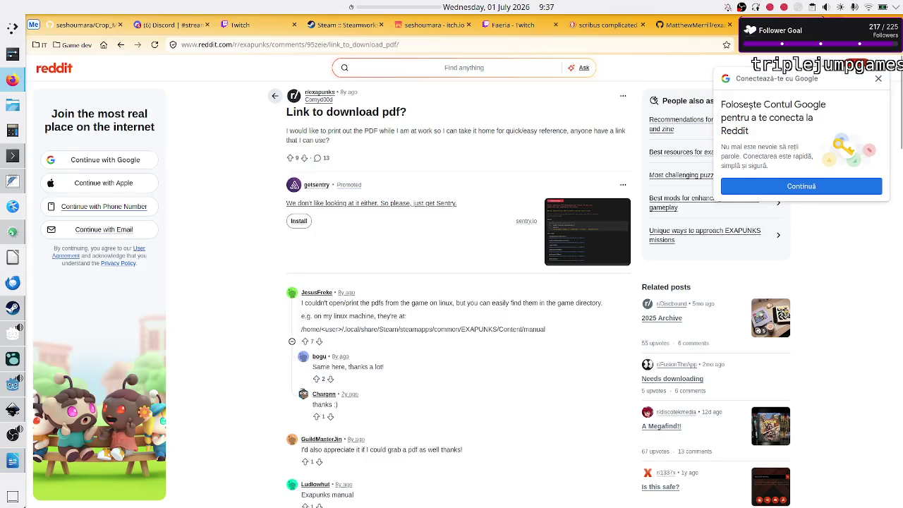
Search DuckDuckGo in a new tab for 'crop field aliens' and scroll the results
{"action": "key", "text": "ctrl+t"}
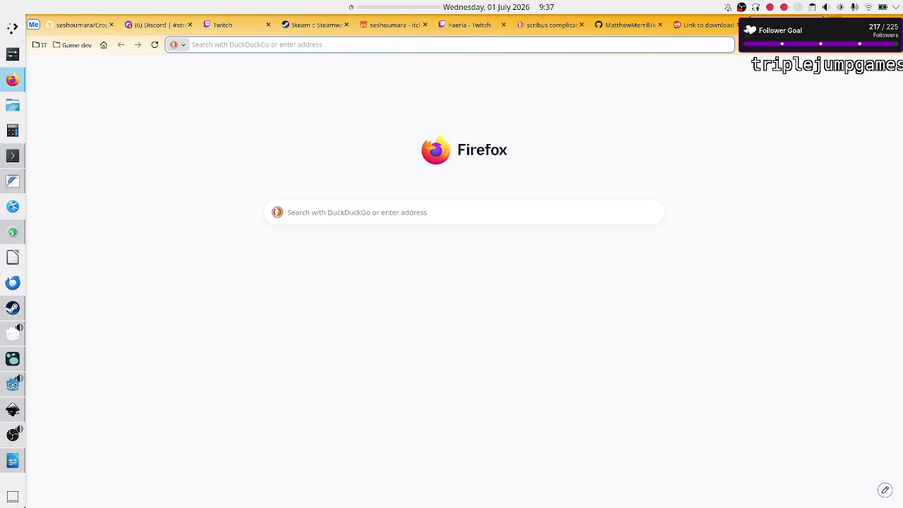
{"action": "type", "text": "crop field aliens"}
{"action": "key", "text": "Return"}
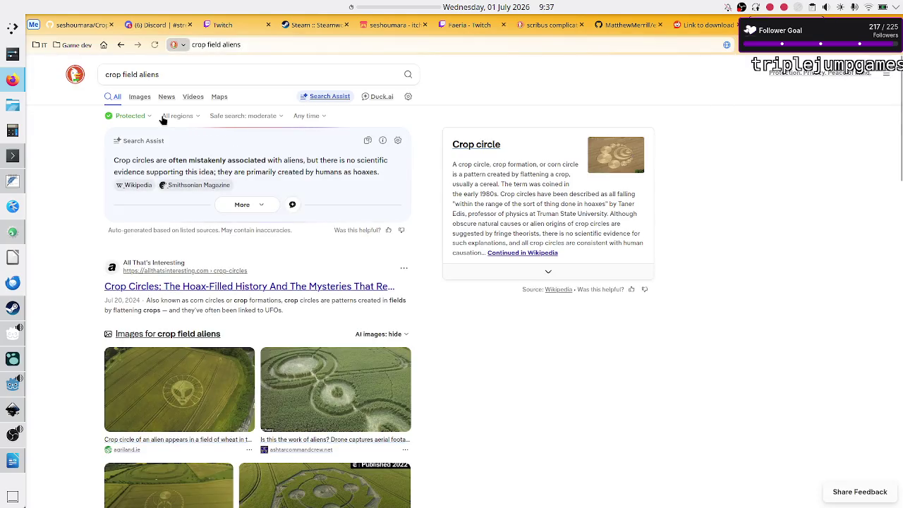
{"action": "scroll", "coordinate": [183, 282], "scroll_direction": "down", "scroll_amount": 3}
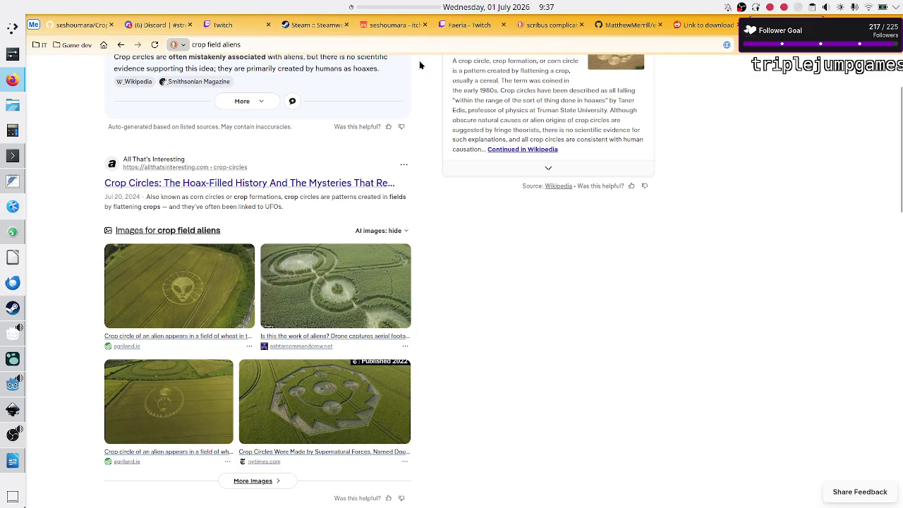
Glance at the Crop METI game page on itch.io, then return to the crop field aliens results
{"action": "left_click", "coordinate": [394, 25]}
{"action": "left_click", "coordinate": [654, 220]}
{"action": "scroll", "coordinate": [655, 221], "scroll_direction": "down", "scroll_amount": 3}
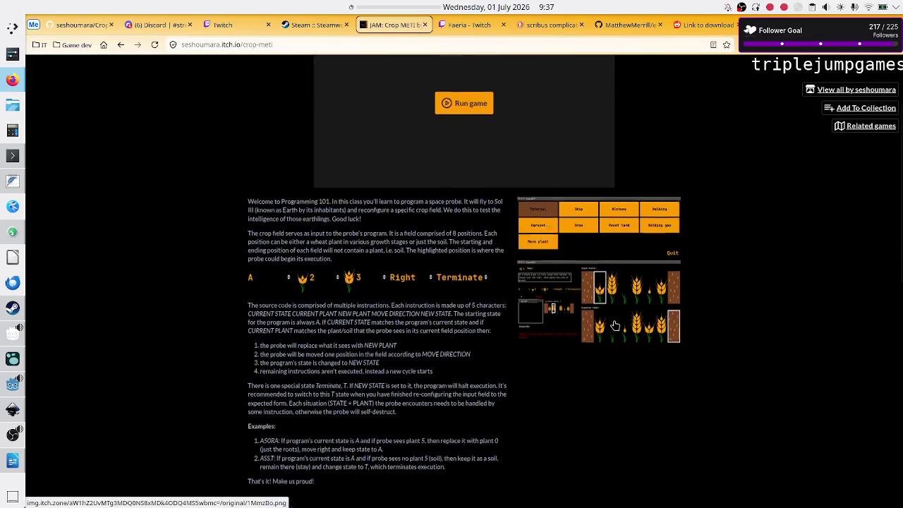
{"action": "key", "text": "ctrl+Tab"}
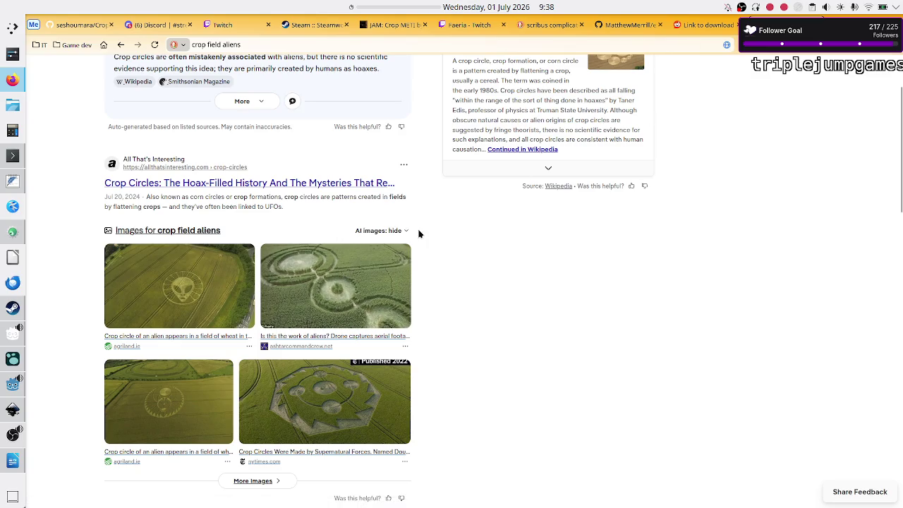
{"action": "scroll", "coordinate": [454, 282], "scroll_direction": "up", "scroll_amount": 1}
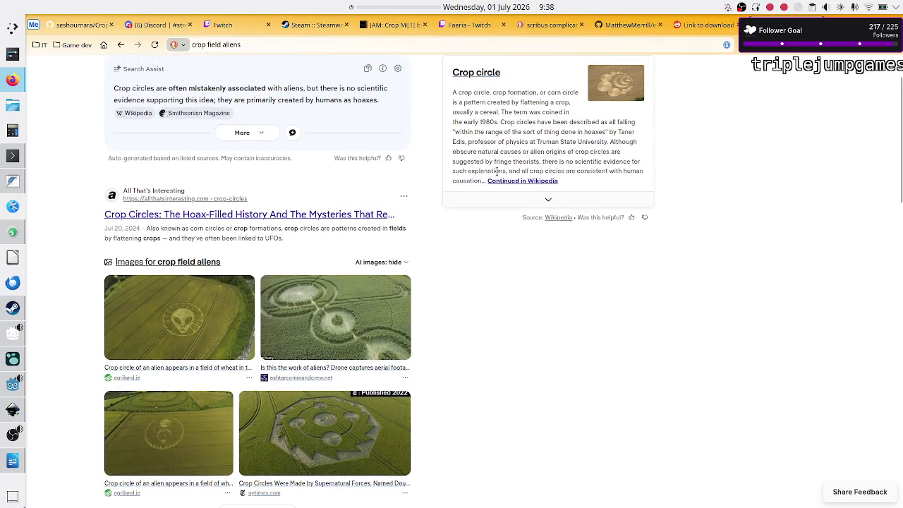
Enlarge the Crop METI game screenshot on itch.io, then switch to the Scribus complicated layouts image results
{"action": "left_click", "coordinate": [712, 22]}
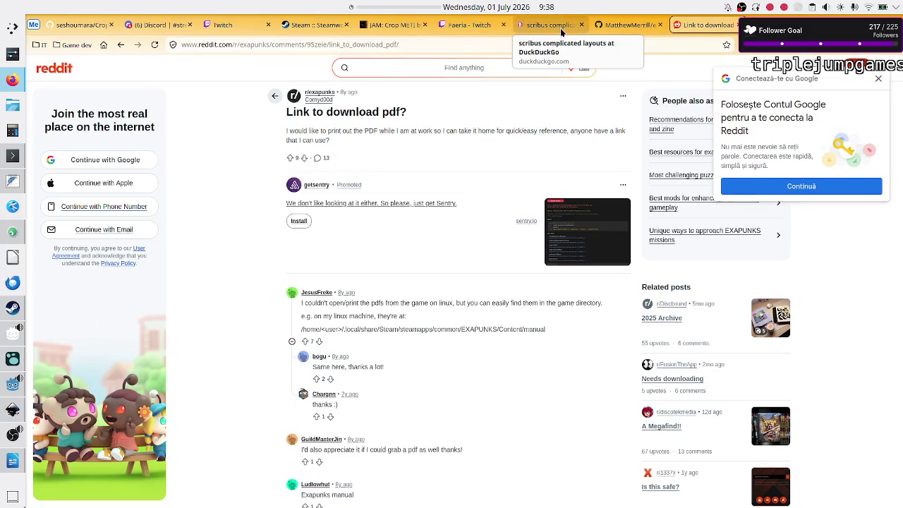
{"action": "left_click", "coordinate": [404, 24]}
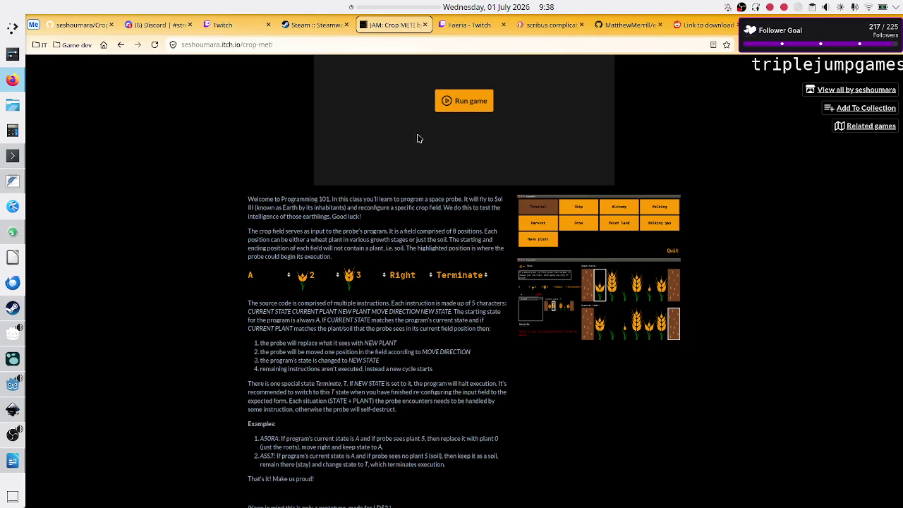
{"action": "left_click", "coordinate": [561, 303]}
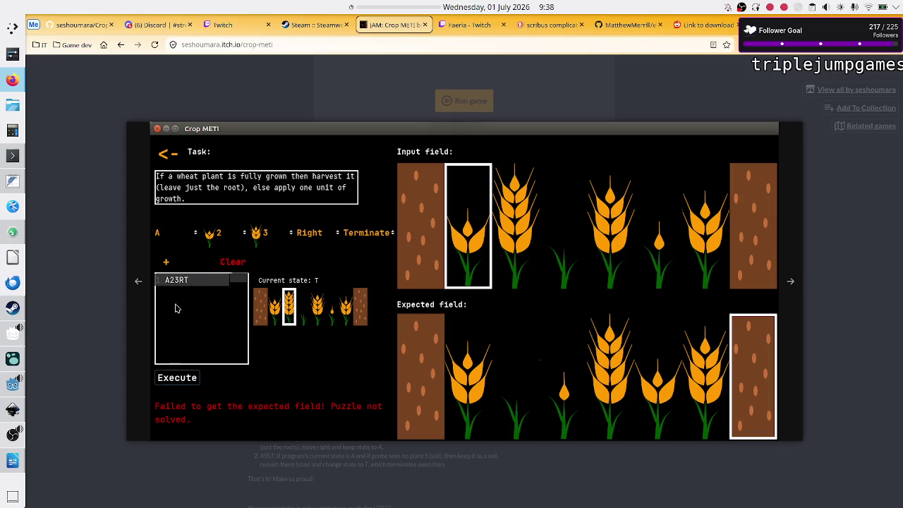
{"action": "left_click", "coordinate": [541, 27]}
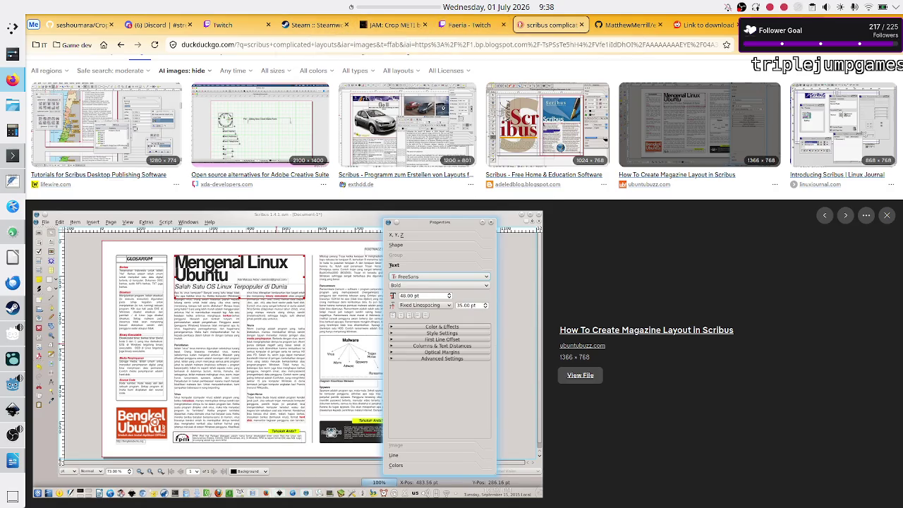
Switch to the tab with the 'crop field aliens' DuckDuckGo results
{"action": "left_click", "coordinate": [791, 25]}
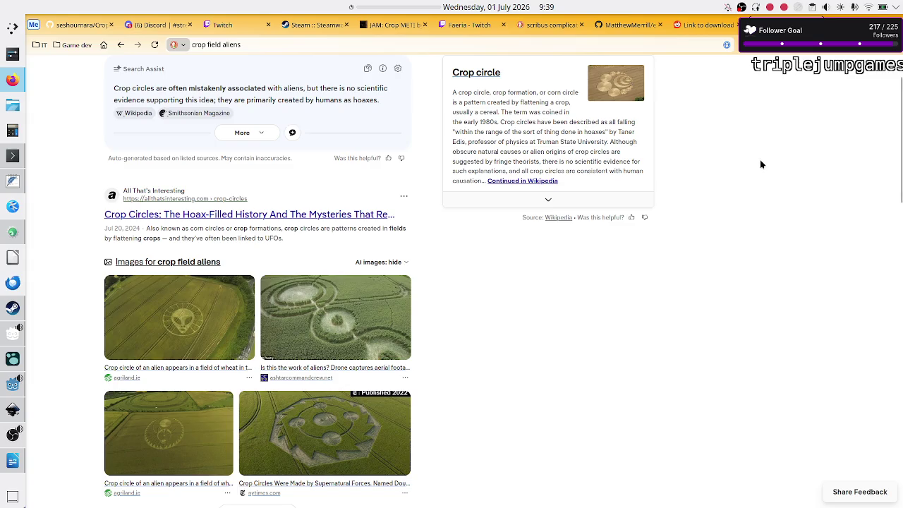
Page through the Crop METI puzzle and level-select screenshots, close the viewer, and go back to the crop results
{"action": "left_click", "coordinate": [402, 30]}
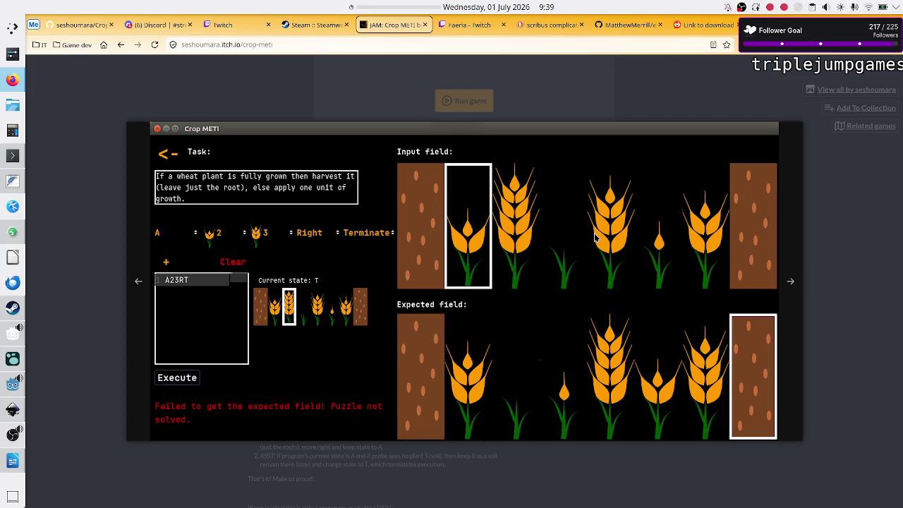
{"action": "key", "text": "Escape"}
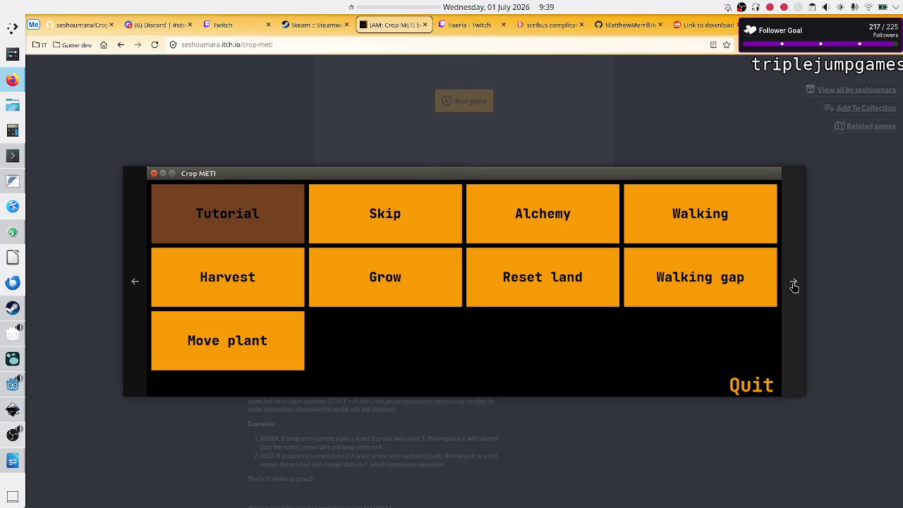
{"action": "left_click", "coordinate": [793, 284]}
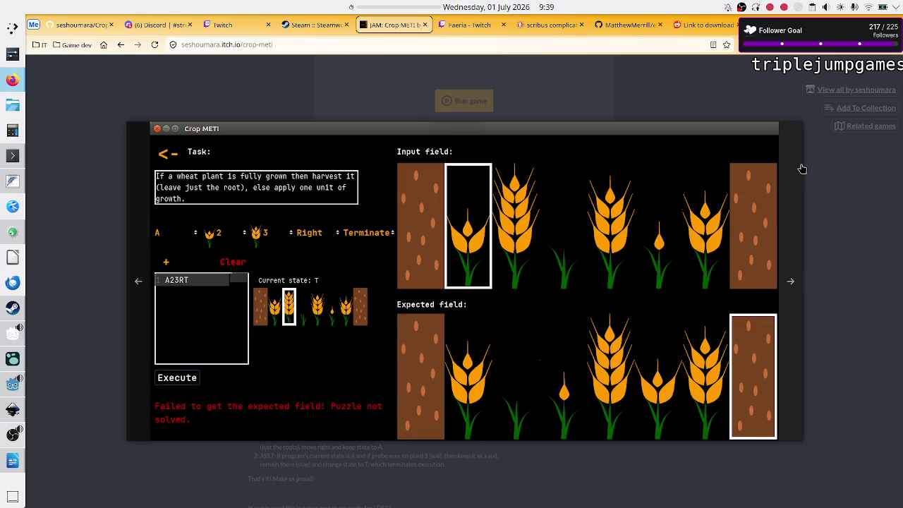
{"action": "left_click", "coordinate": [794, 278]}
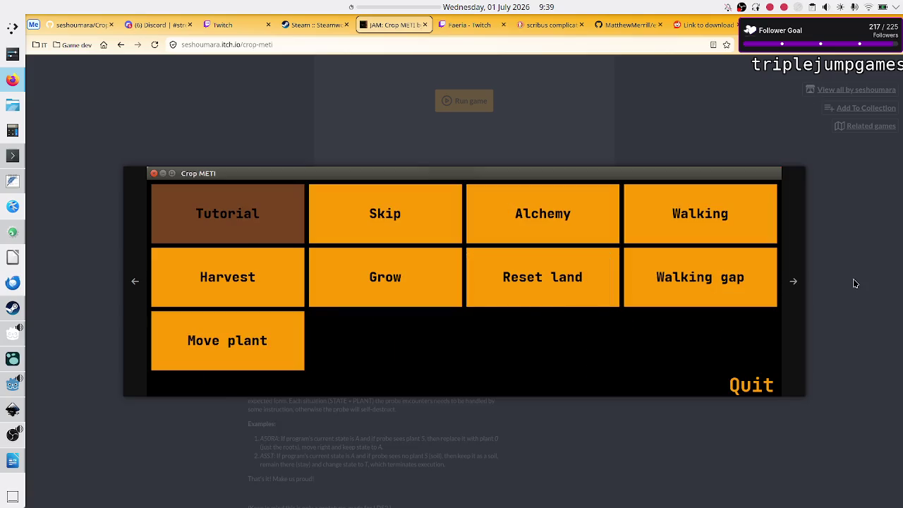
{"action": "left_click", "coordinate": [855, 282]}
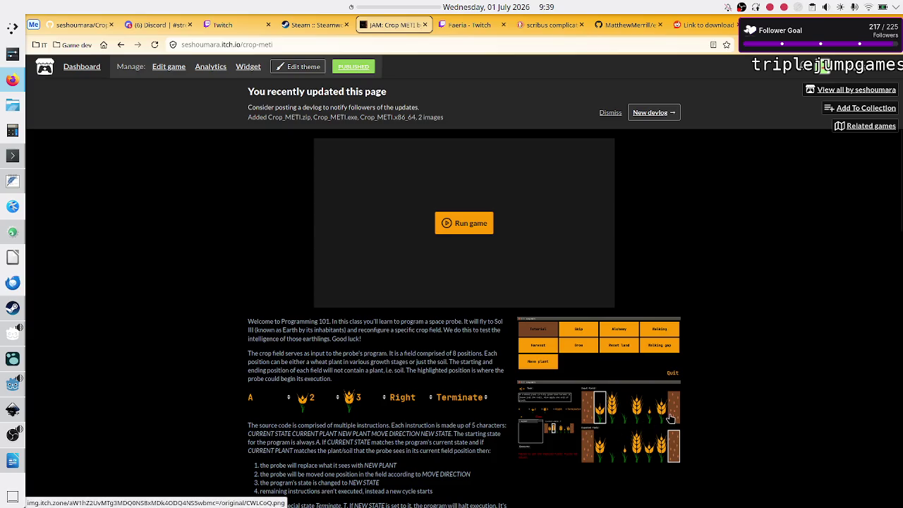
{"action": "key", "text": "alt+Left"}
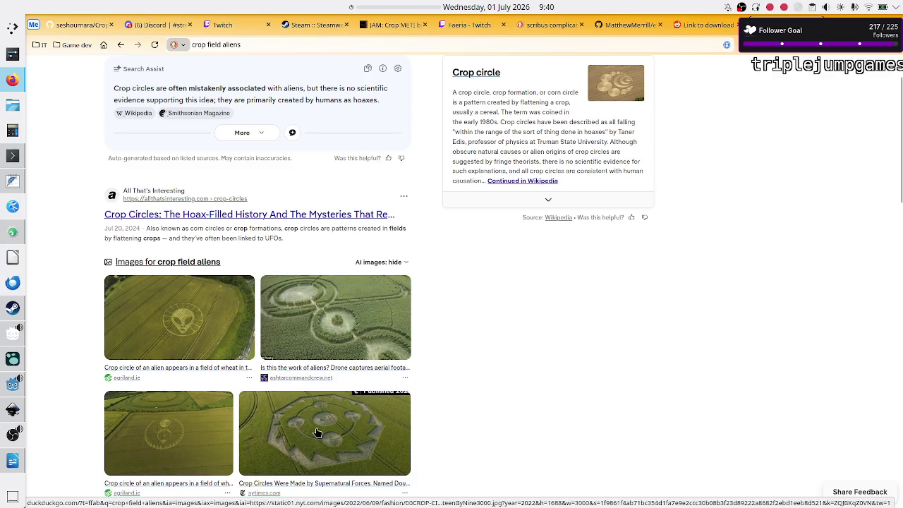
Scroll up to the DuckDuckGo search box to begin a new query
{"action": "scroll", "coordinate": [221, 84], "scroll_direction": "up", "scroll_amount": 2}
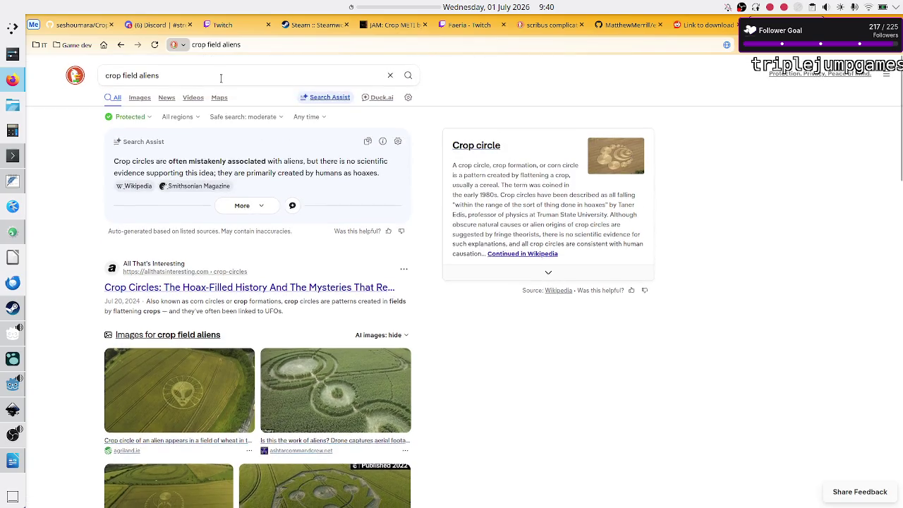
{"action": "left_click", "coordinate": [220, 75]}
Replace the search query with 'arecibo message' and run the search
{"action": "type", "text": "meti"}
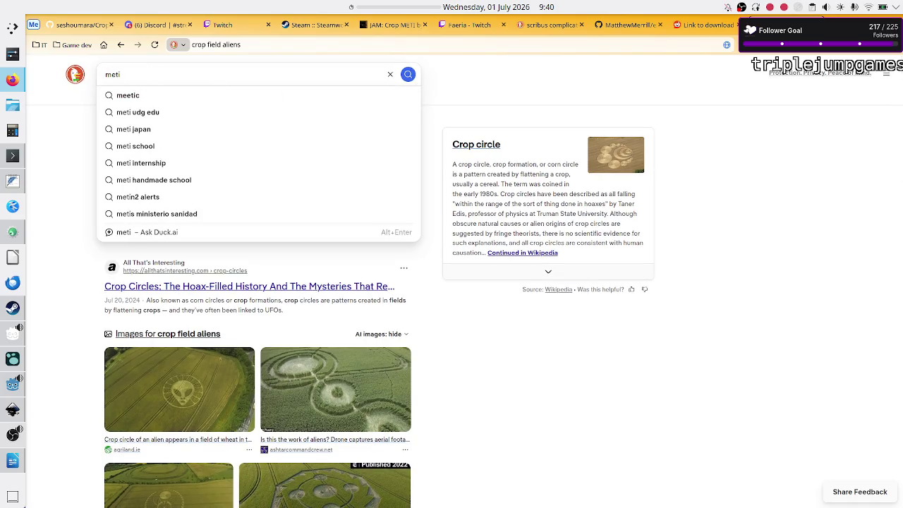
{"action": "key", "text": "BackSpace"}
{"action": "key", "text": "BackSpace"}
{"action": "key", "text": "BackSpace"}
{"action": "key", "text": "BackSpace"}
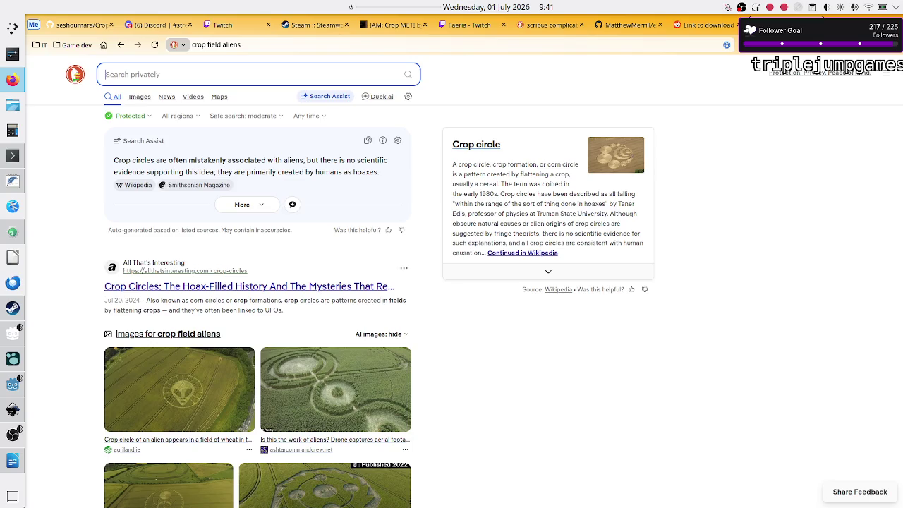
{"action": "type", "text": "math,"}
{"action": "key", "text": "BackSpace"}
{"action": "key", "text": "BackSpace"}
{"action": "key", "text": "BackSpace"}
{"action": "key", "text": "BackSpace"}
{"action": "key", "text": "BackSpace"}
{"action": "key", "text": "BackSpace"}
{"action": "type", "text": "arecibo mes"}
{"action": "key", "text": "Down"}
{"action": "key", "text": "Return"}
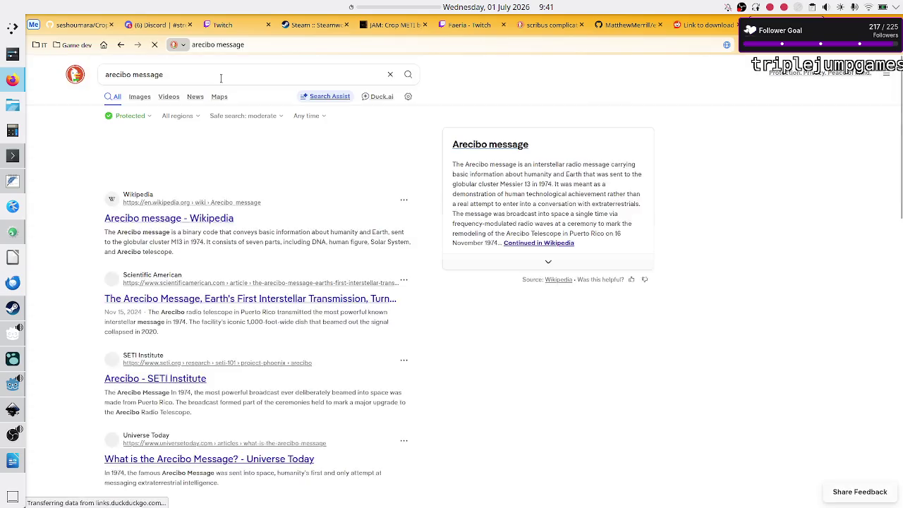
Open the Arecibo message Wikipedia article and view its colour-coded message image enlarged
{"action": "left_click", "coordinate": [187, 254]}
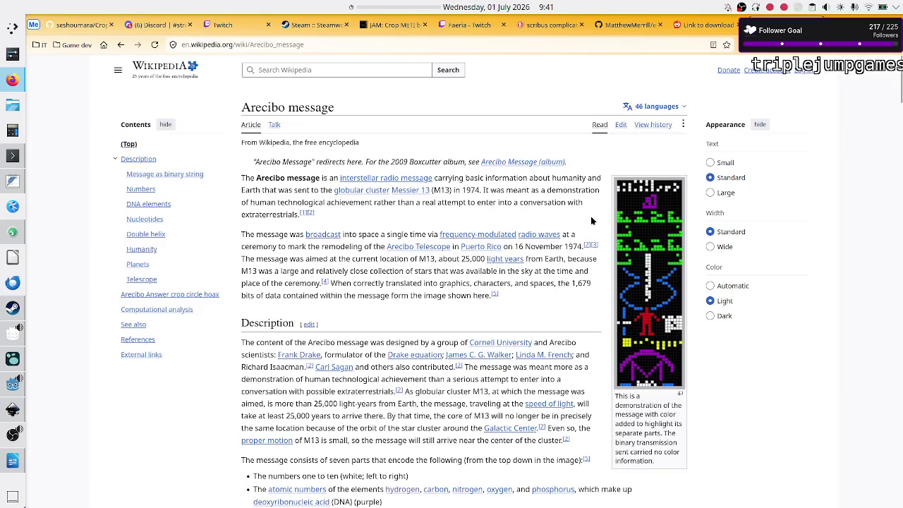
{"action": "left_click", "coordinate": [653, 235]}
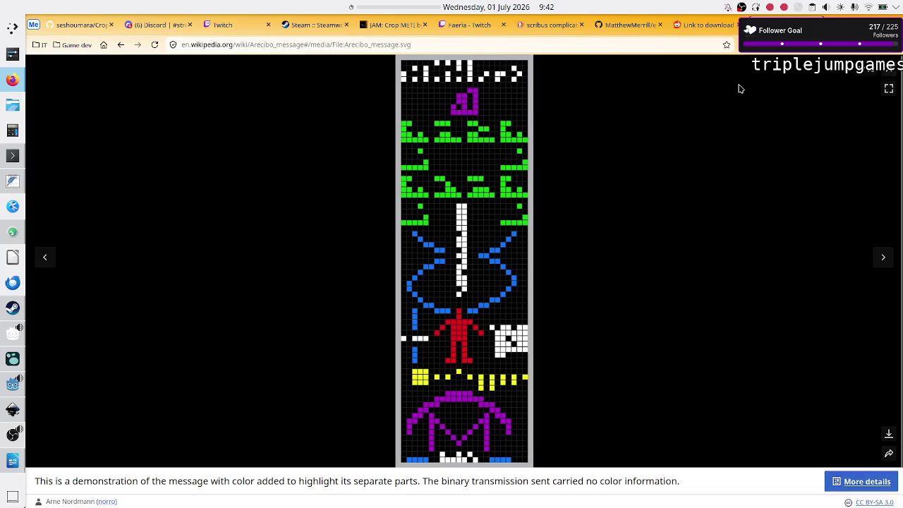
{"action": "left_click", "coordinate": [890, 74]}
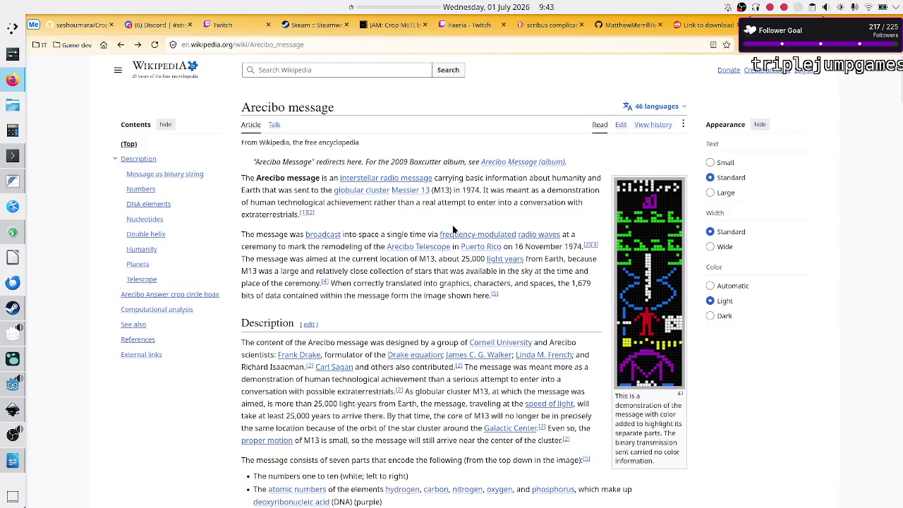
Scroll the Arecibo article down to the Numbers and DNA elements sections, then bring up puzzle_design.txt
{"action": "scroll", "coordinate": [438, 315], "scroll_direction": "down", "scroll_amount": 3}
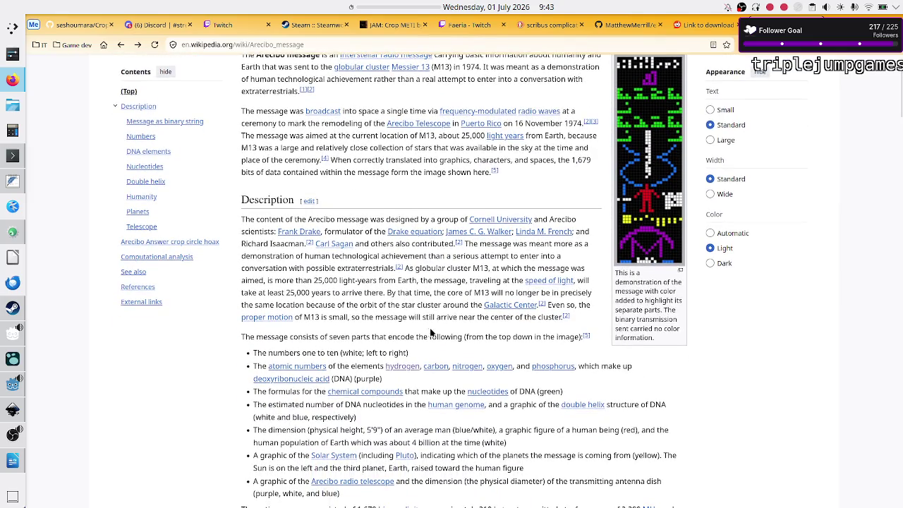
{"action": "scroll", "coordinate": [425, 368], "scroll_direction": "down", "scroll_amount": 4}
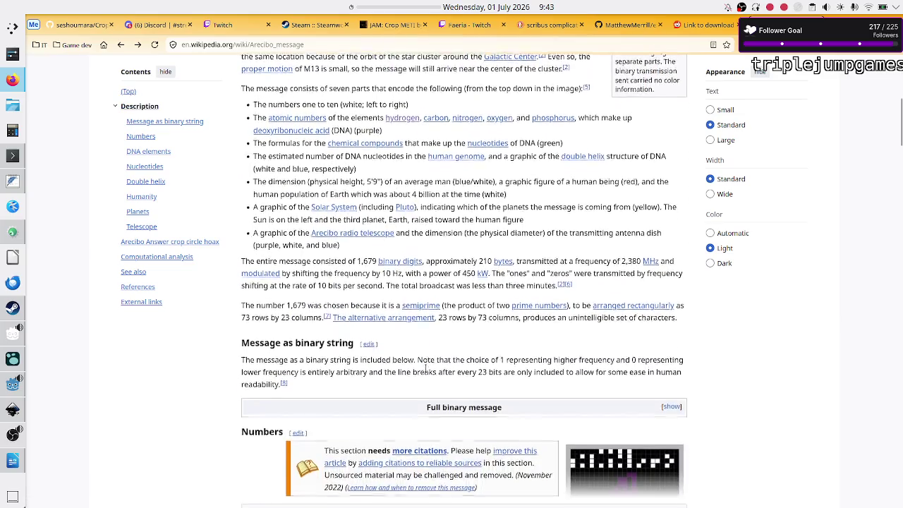
{"action": "scroll", "coordinate": [426, 368], "scroll_direction": "down", "scroll_amount": 5}
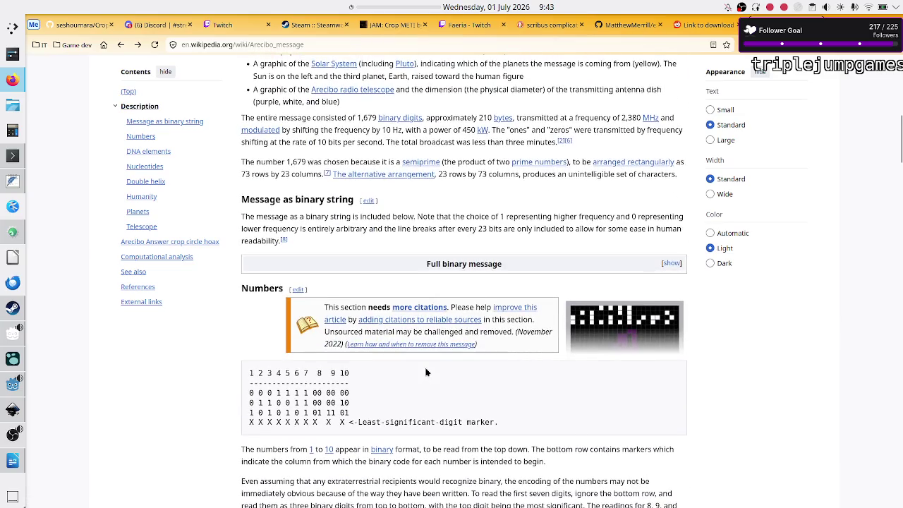
{"action": "scroll", "coordinate": [426, 372], "scroll_direction": "down", "scroll_amount": 3}
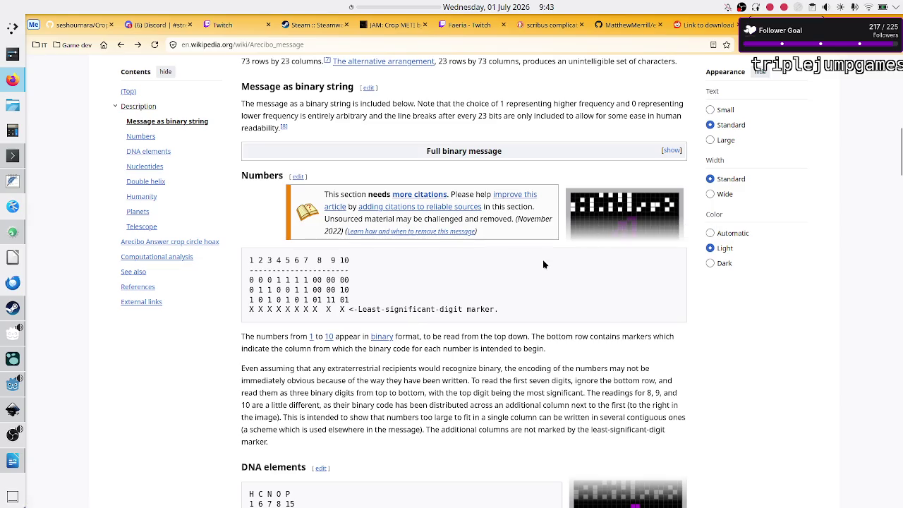
{"action": "scroll", "coordinate": [466, 268], "scroll_direction": "down", "scroll_amount": 3}
{"action": "scroll", "coordinate": [467, 267], "scroll_direction": "down", "scroll_amount": 2}
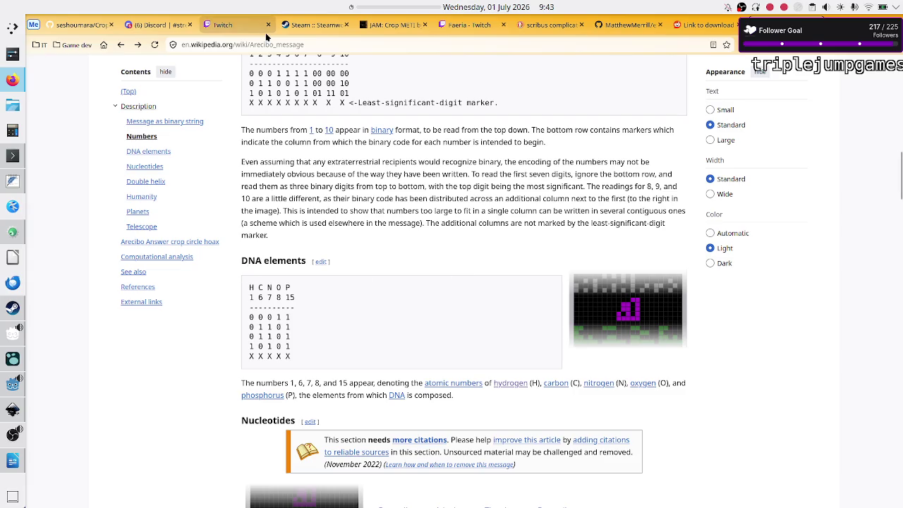
{"action": "left_click", "coordinate": [10, 184]}
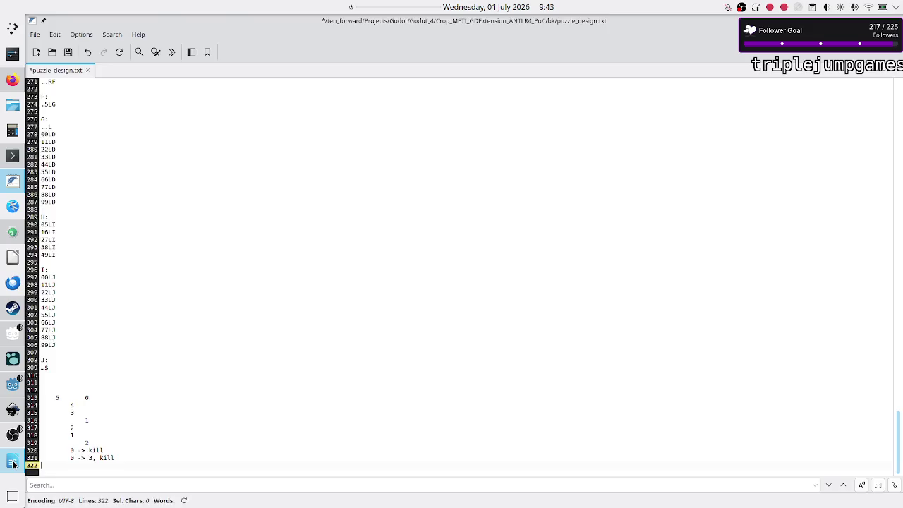
Start saving the beta manual outline as ODT to the ten_forward drive, then return to the browser
{"action": "left_click", "coordinate": [13, 460]}
{"action": "left_click", "coordinate": [395, 283]}
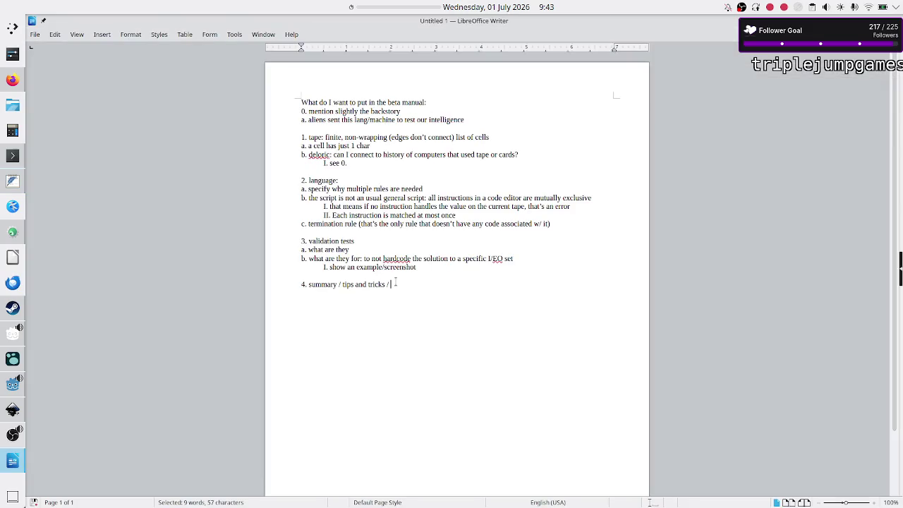
{"action": "key", "text": "ctrl+s"}
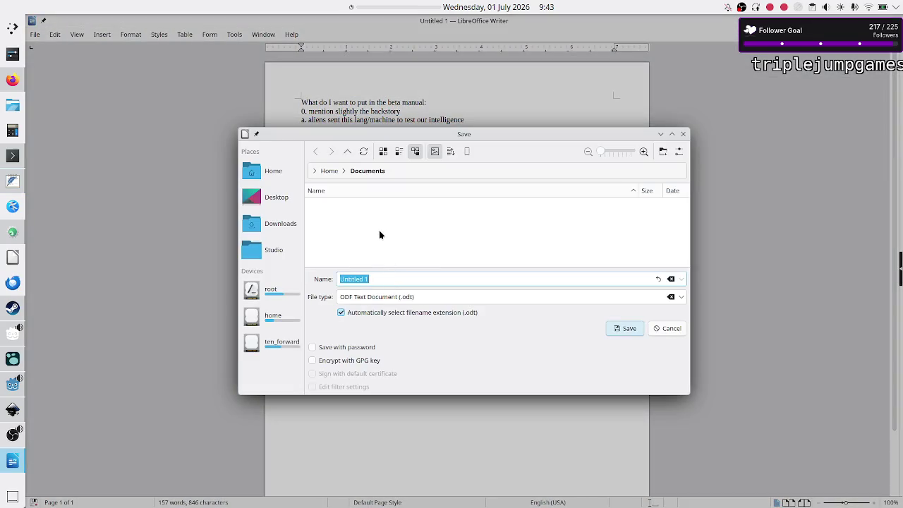
{"action": "left_click", "coordinate": [279, 342]}
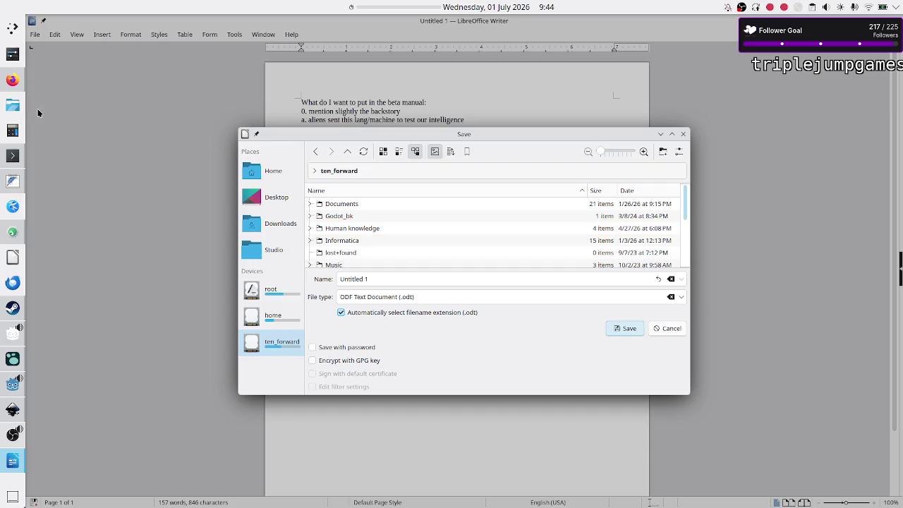
{"action": "left_click", "coordinate": [8, 91]}
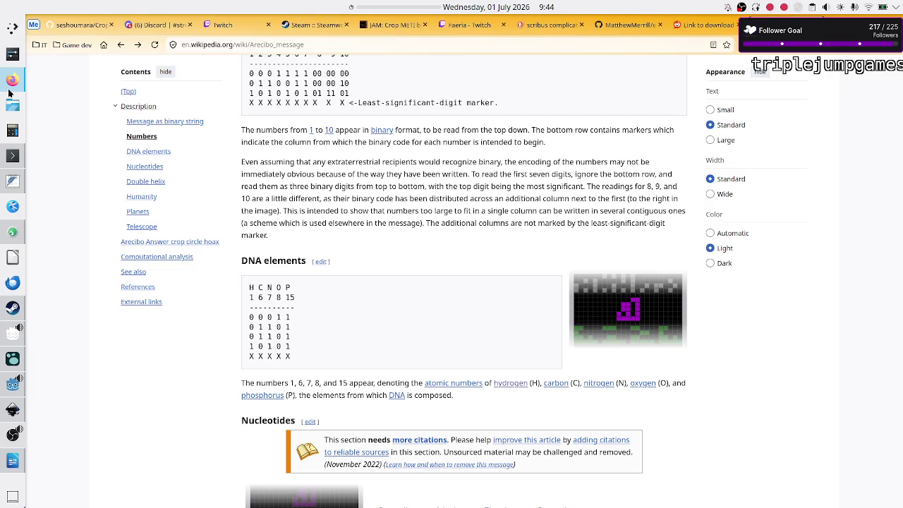
Scroll up the Arecibo message article and select its year 1974
{"action": "scroll", "coordinate": [448, 189], "scroll_direction": "up", "scroll_amount": 3}
{"action": "scroll", "coordinate": [448, 191], "scroll_direction": "up", "scroll_amount": 10}
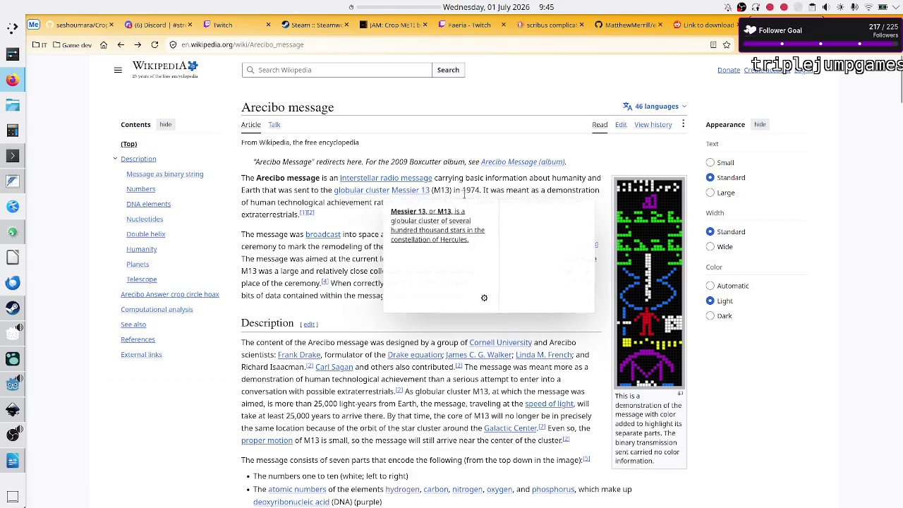
{"action": "double_click", "coordinate": [471, 189]}
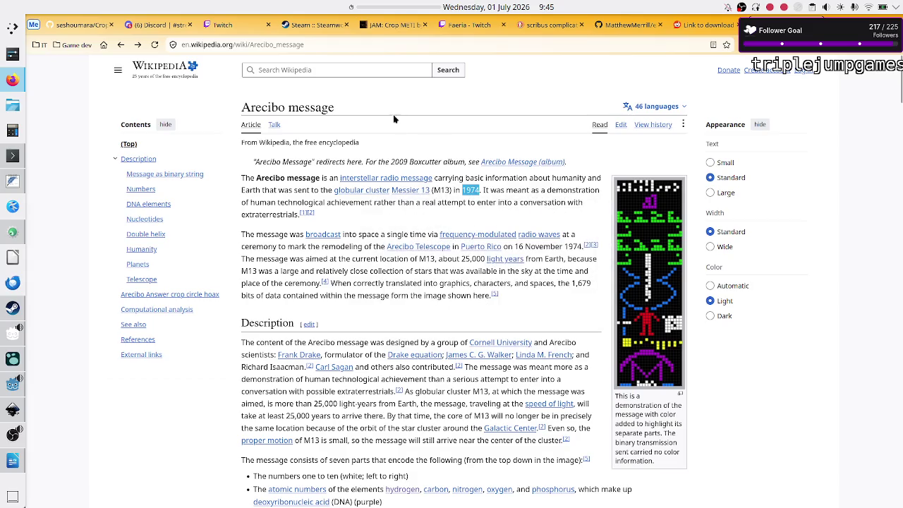
Search Wikipedia for 'wow mess', open the Wow! signal article, and mark its detection year
{"action": "left_click", "coordinate": [361, 70]}
{"action": "type", "text": "wow mess"}
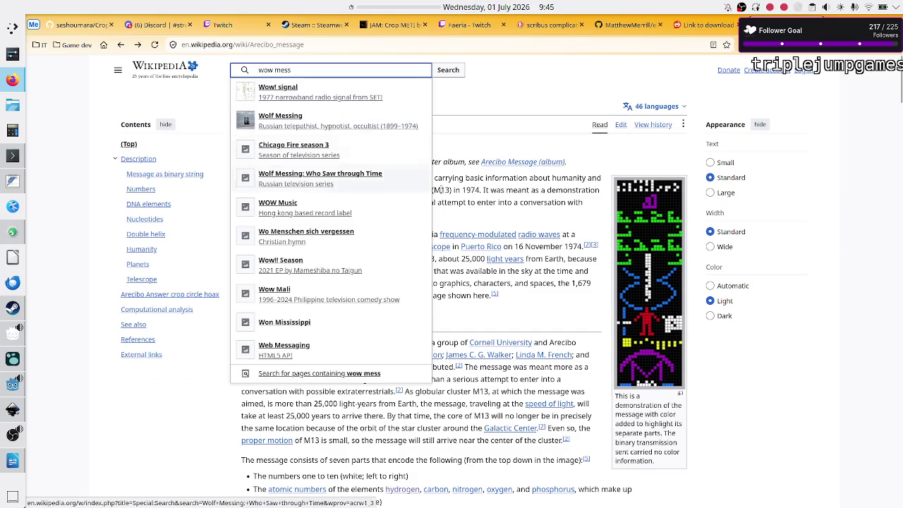
{"action": "left_click", "coordinate": [476, 198]}
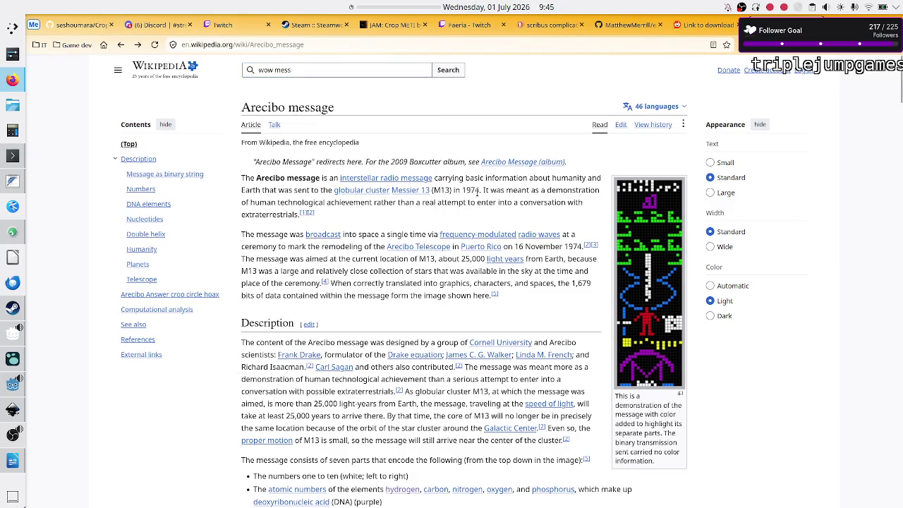
{"action": "left_click", "coordinate": [330, 71]}
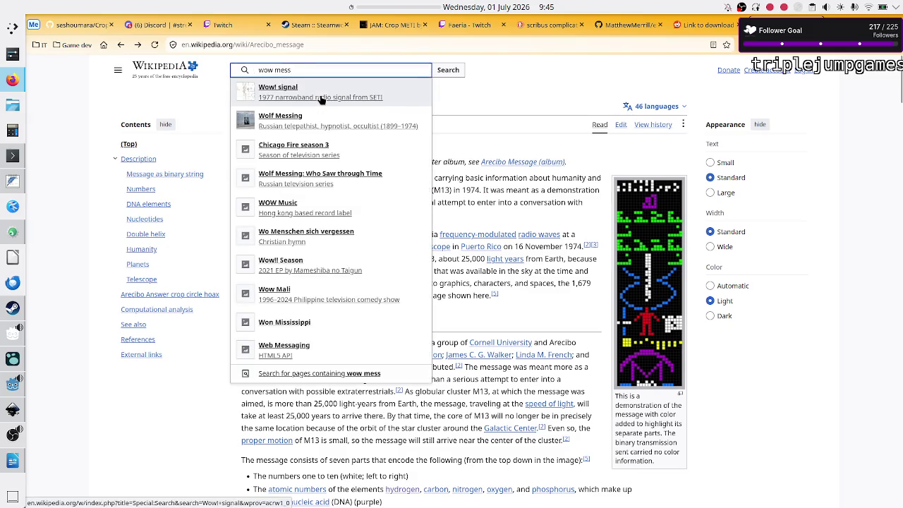
{"action": "left_click", "coordinate": [320, 95]}
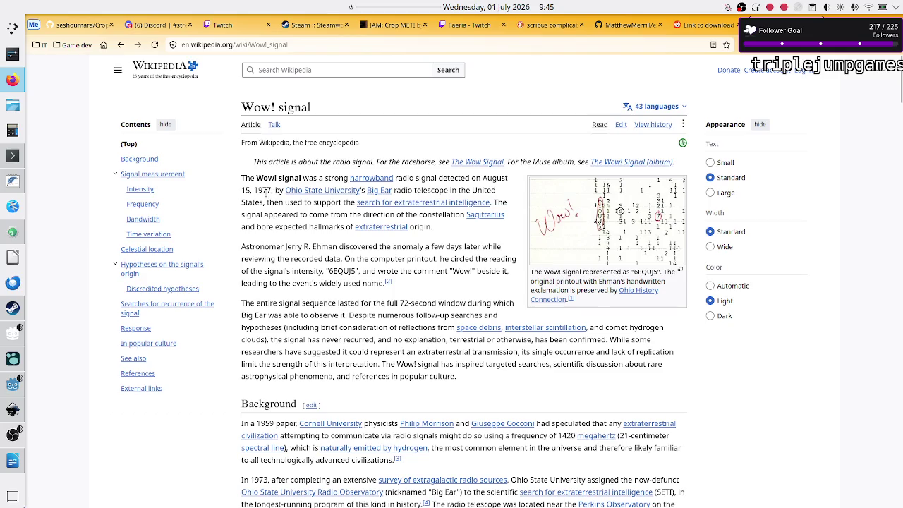
{"action": "left_click_drag", "start_coordinate": [266, 190], "coordinate": [272, 191]}
Glance back at the Arecibo article, then highlight the 77 of 1977 in the Wow! signal article
{"action": "left_click", "coordinate": [122, 46]}
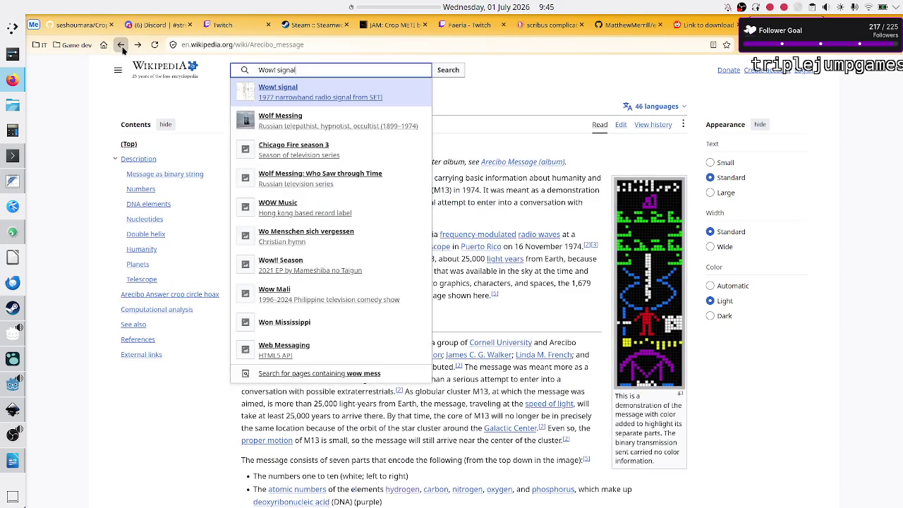
{"action": "left_click", "coordinate": [514, 214]}
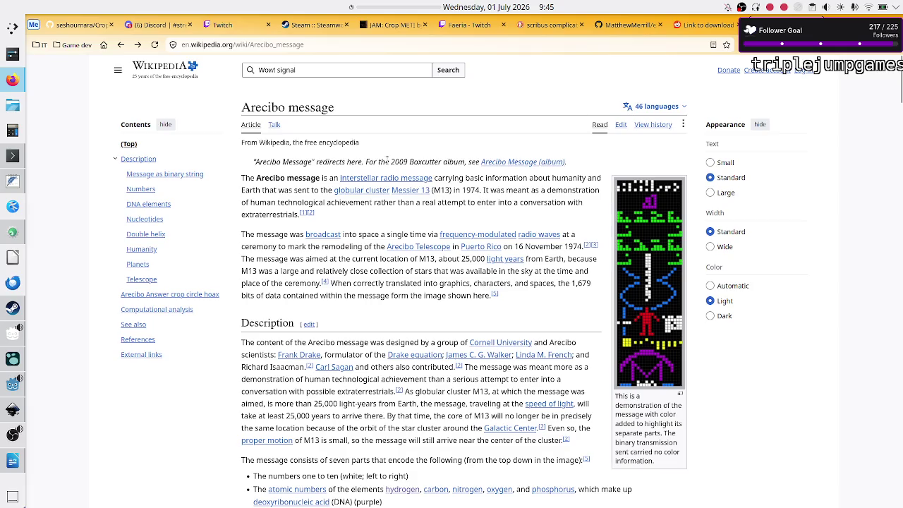
{"action": "left_click", "coordinate": [138, 44]}
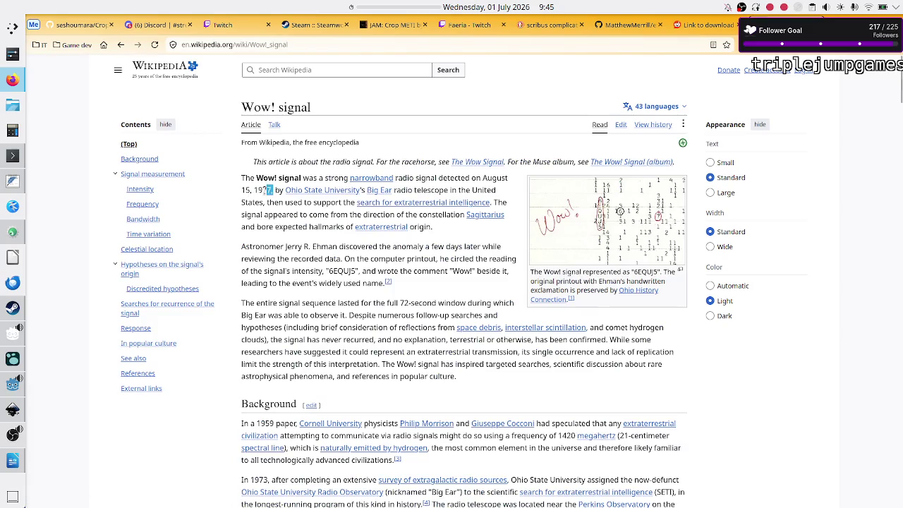
{"action": "left_click_drag", "start_coordinate": [264, 190], "coordinate": [271, 190]}
{"action": "key", "text": "ctrl+t"}
Type the partial query 'how close is' into the new Firefox tab's search box
{"action": "left_click", "coordinate": [464, 216]}
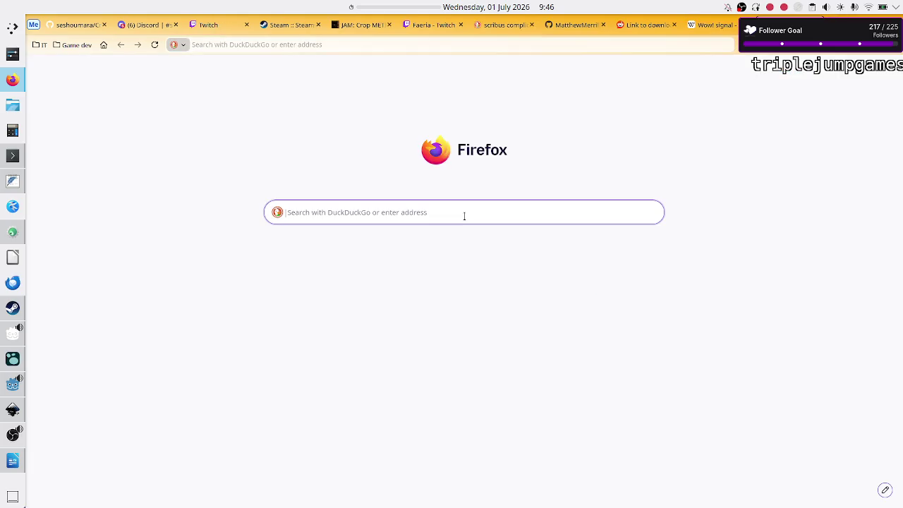
{"action": "type", "text": "how close is"}
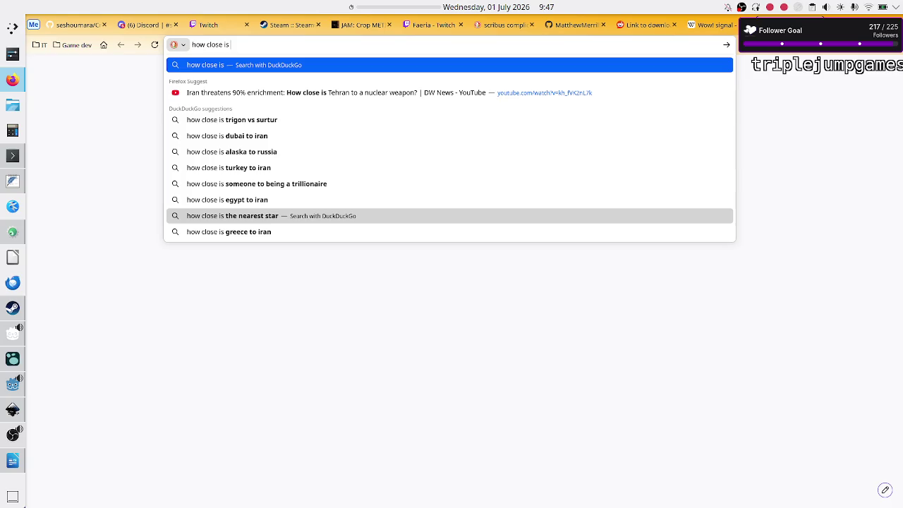
{"action": "right_click", "coordinate": [419, 5]}
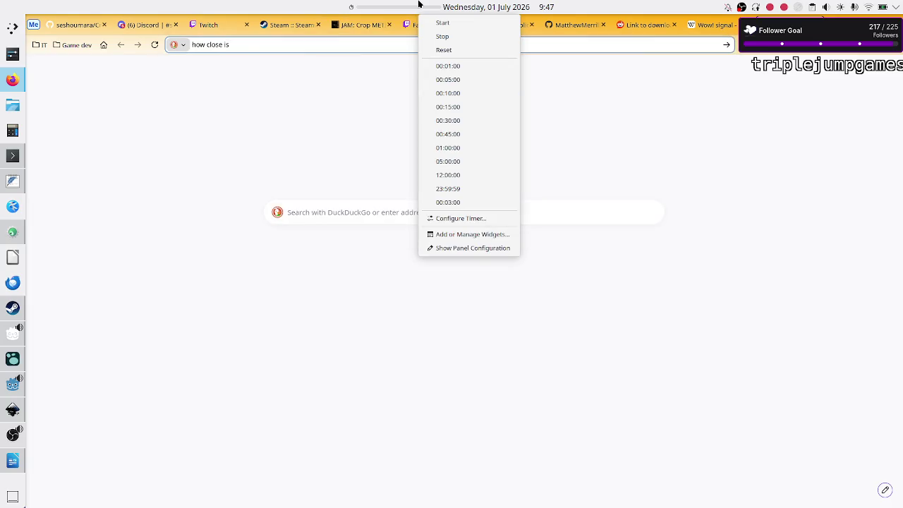
Start the panel timer's 00:01:00 preset and let it run until the Time out! notice appears
{"action": "left_click", "coordinate": [470, 67]}
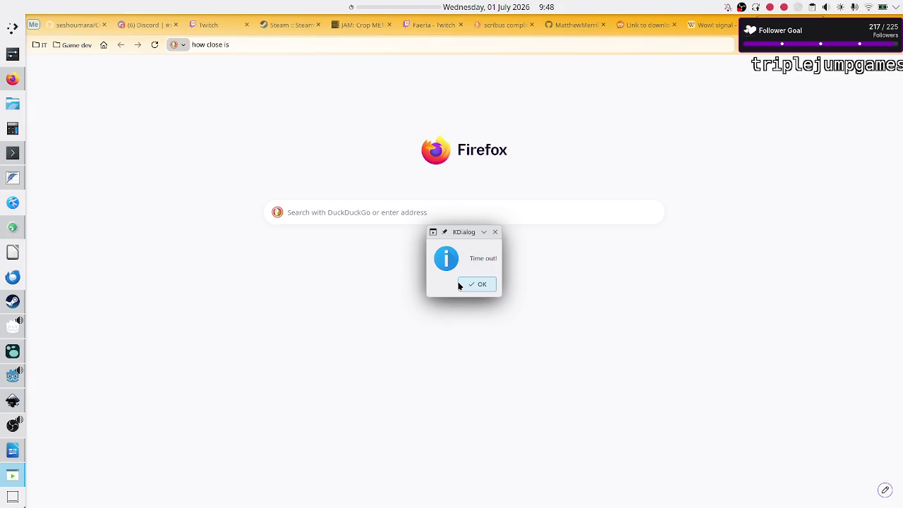
Dismiss the Time out! notice and search DuckDuckGo for 'closest star to earth'
{"action": "left_click", "coordinate": [460, 284]}
{"action": "left_click", "coordinate": [408, 220]}
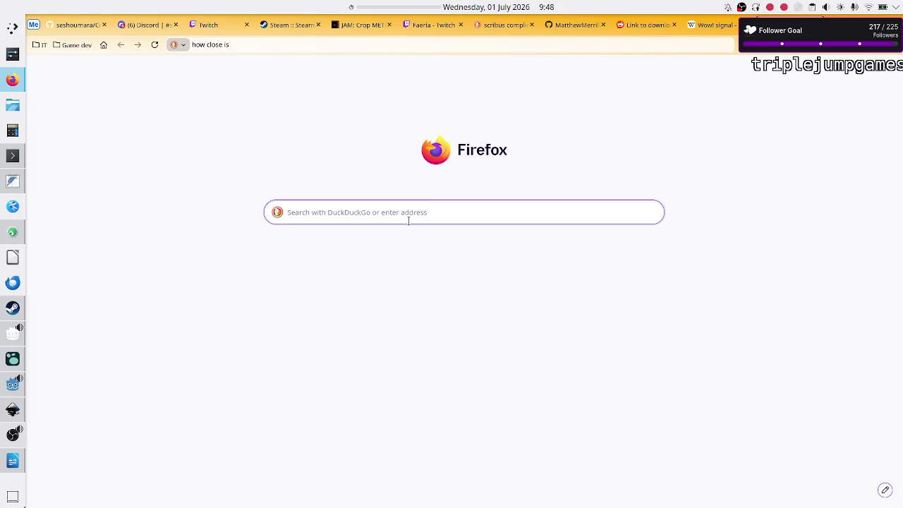
{"action": "type", "text": "closest star t"}
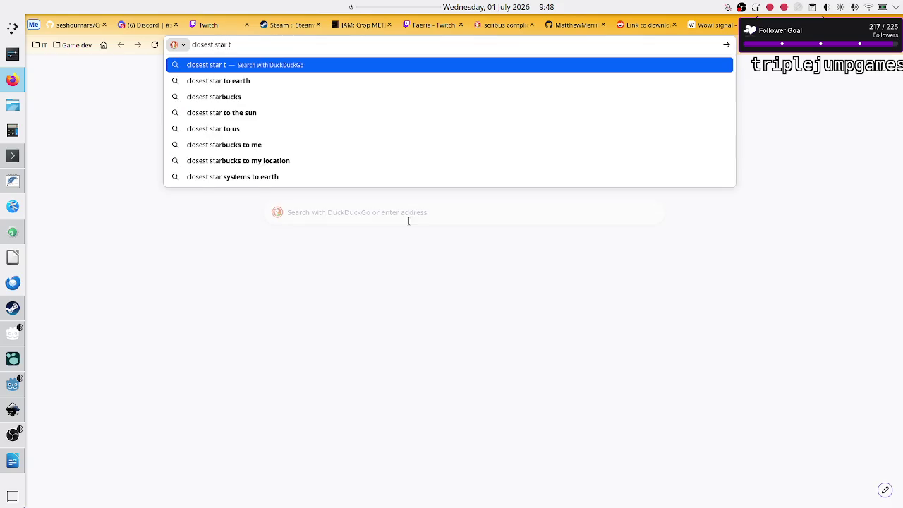
{"action": "type", "text": "o"}
{"action": "key", "text": "Down"}
{"action": "key", "text": "Return"}
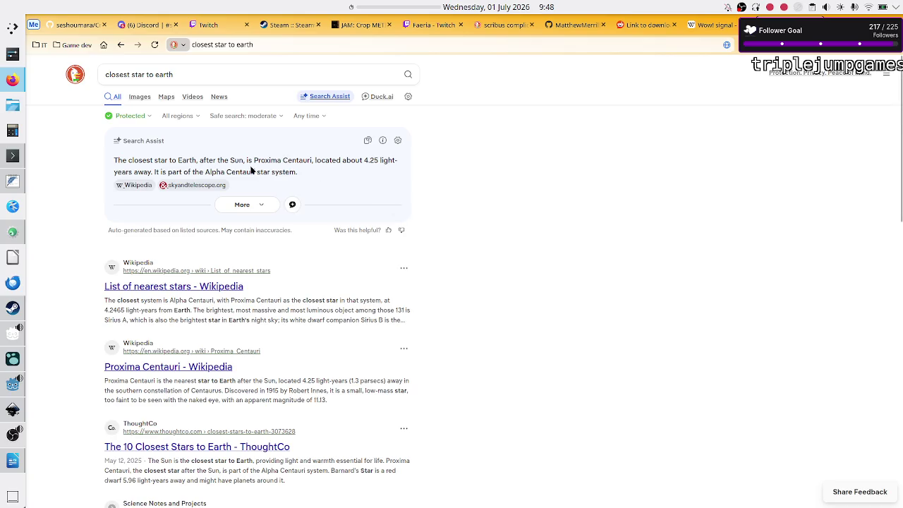
Highlight Proxima Centauri and its 4.25 light-year distance in the Search Assist answer
{"action": "left_click_drag", "start_coordinate": [254, 160], "coordinate": [310, 161]}
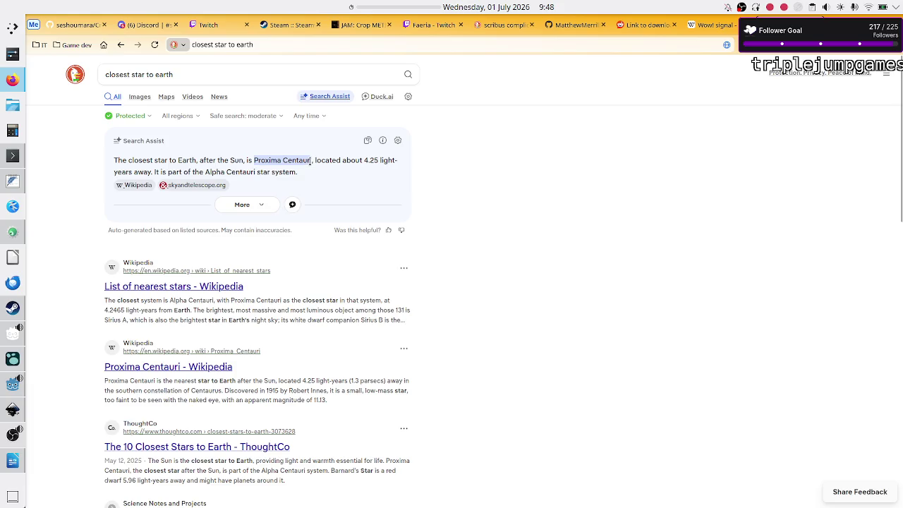
{"action": "left_click", "coordinate": [310, 160]}
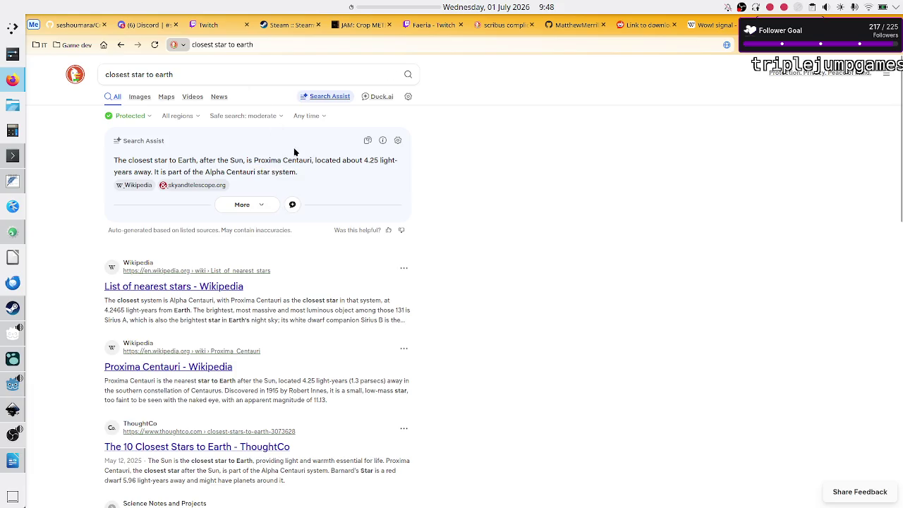
{"action": "left_click_drag", "start_coordinate": [254, 160], "coordinate": [311, 160]}
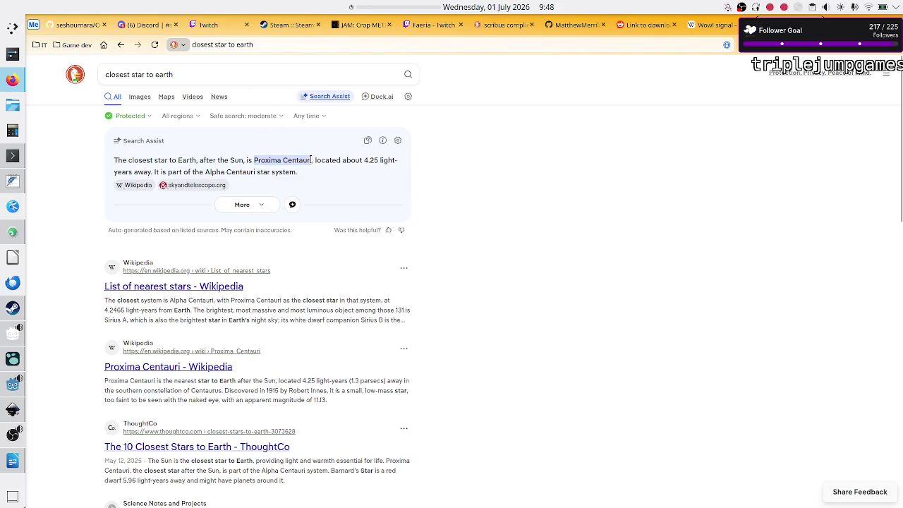
{"action": "left_click", "coordinate": [311, 159]}
{"action": "left_click_drag", "start_coordinate": [255, 160], "coordinate": [304, 160]}
{"action": "left_click", "coordinate": [305, 160]}
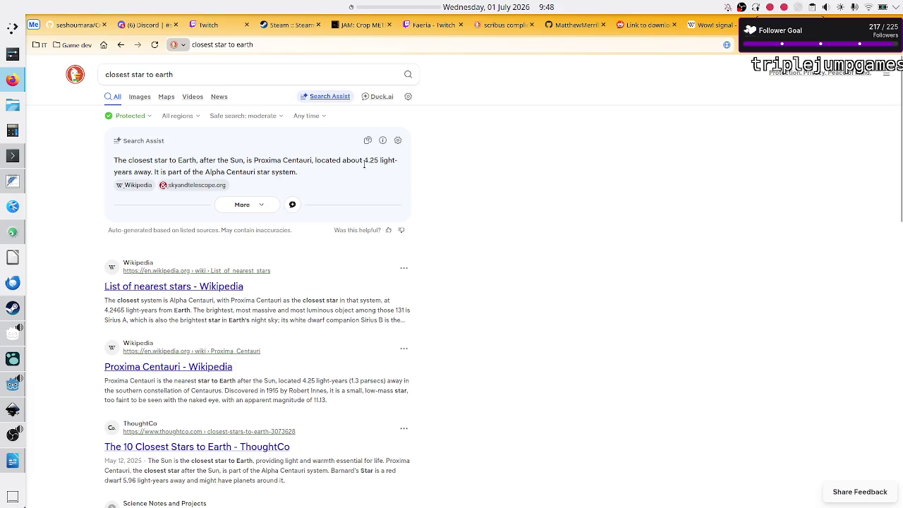
{"action": "left_click_drag", "start_coordinate": [364, 160], "coordinate": [153, 172]}
{"action": "left_click_drag", "start_coordinate": [361, 159], "coordinate": [377, 159]}
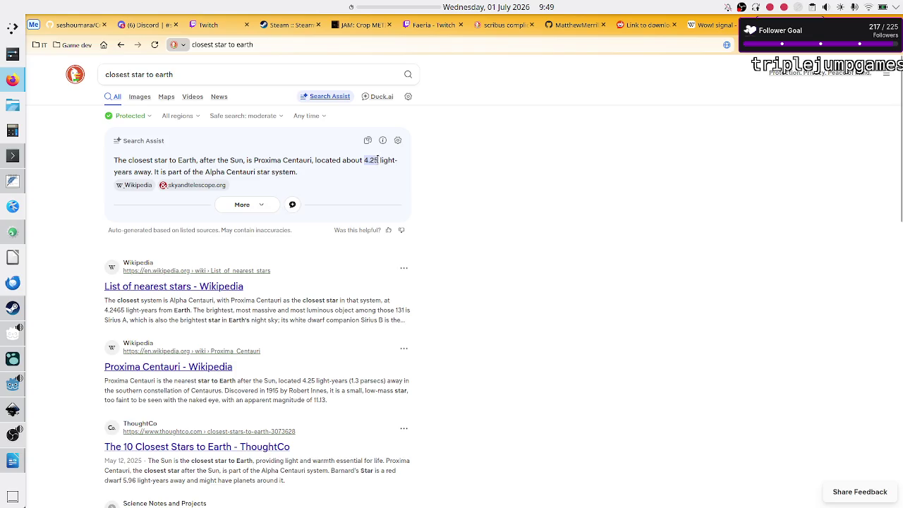